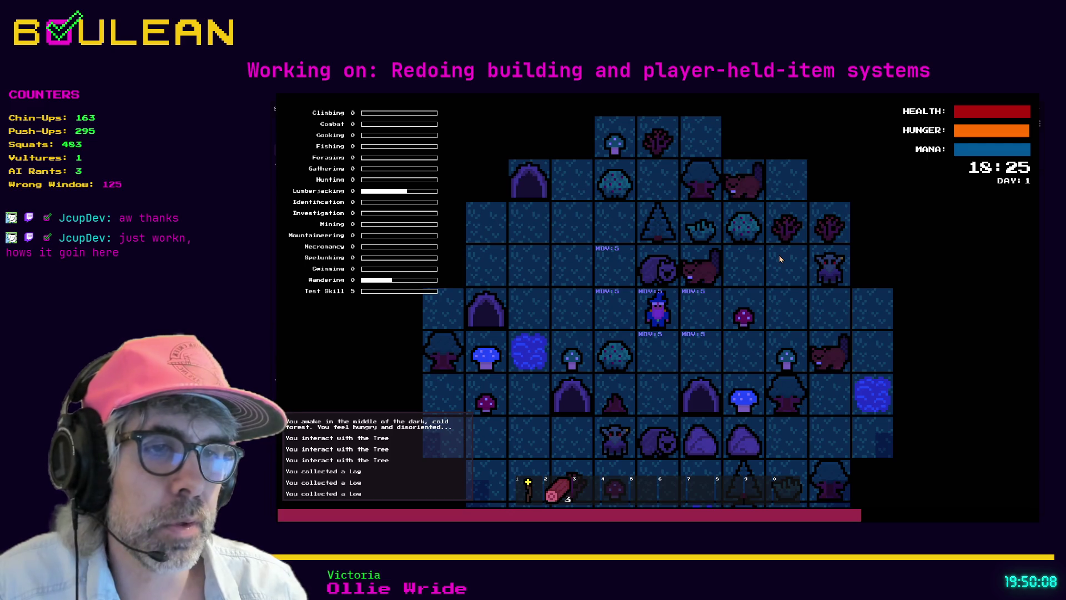
- Move the wizard down beside the Berry Bush, harvest it, then step back up
key("s")
key("a")
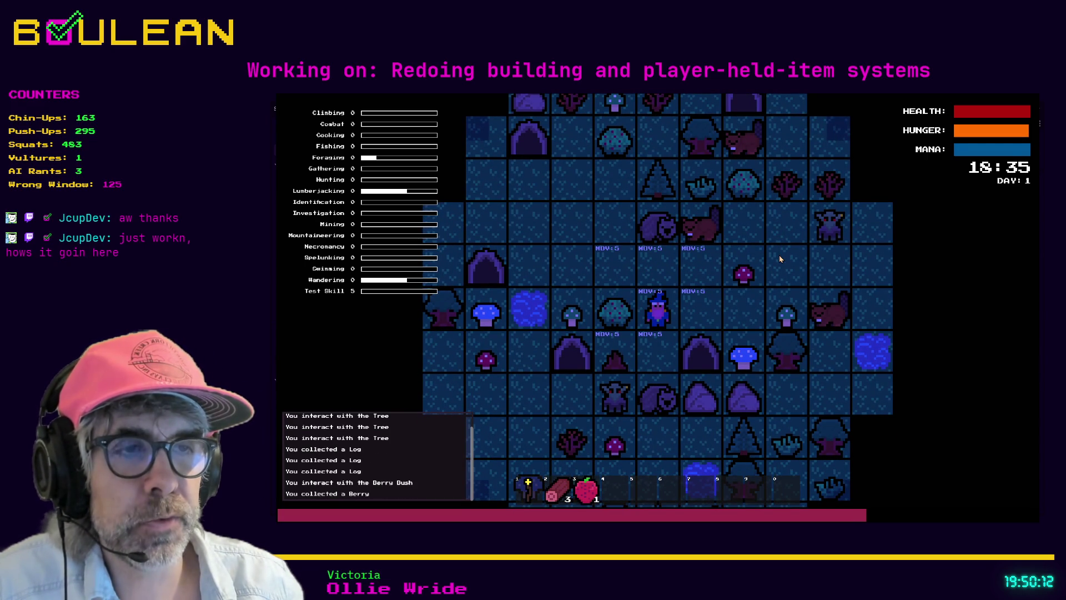
key("s")
key("s")
key("s")
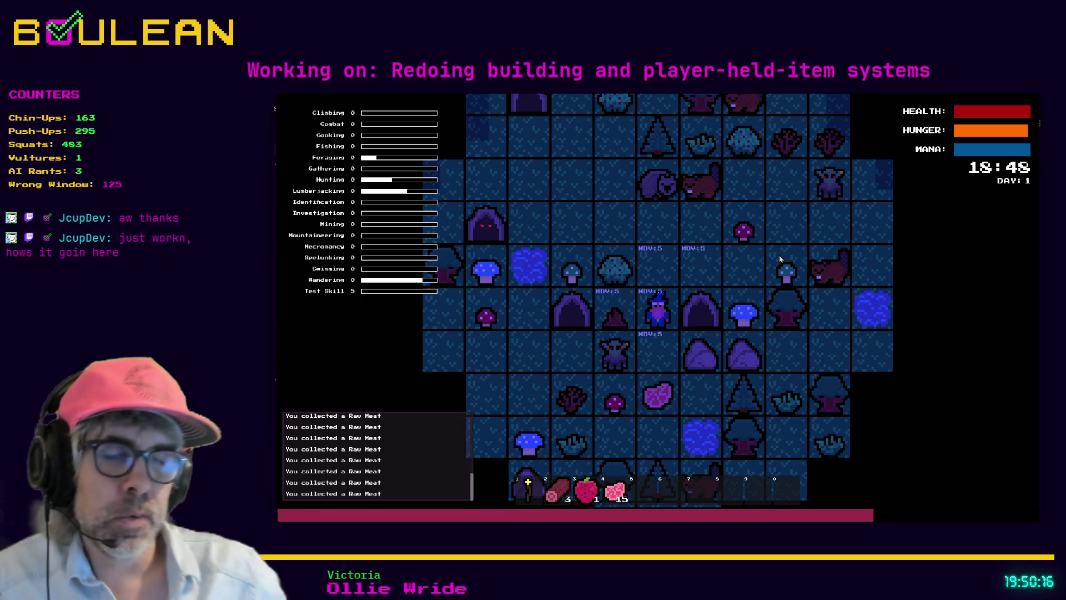
key("s")
key("s")
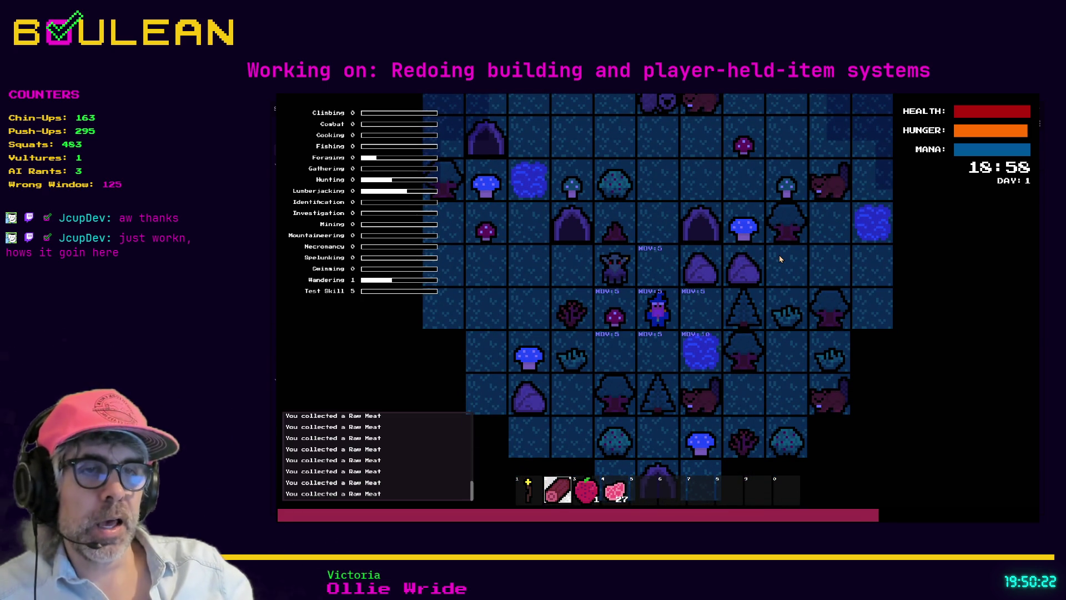
key("w")
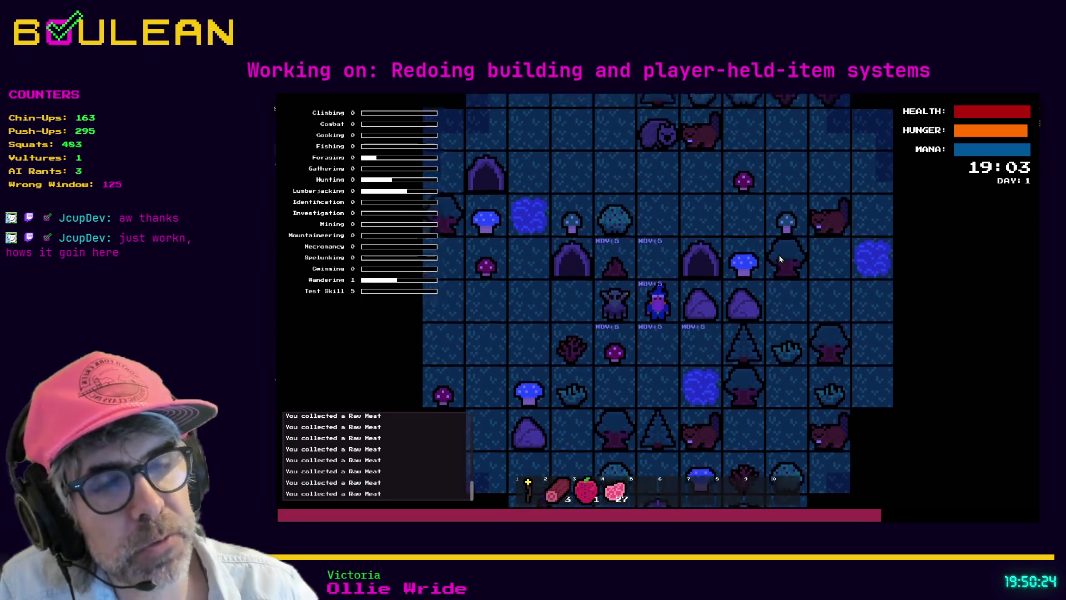
- Cycle hotbar slots 2, 3 and 4, use up a berry, then stop the game
key("2")
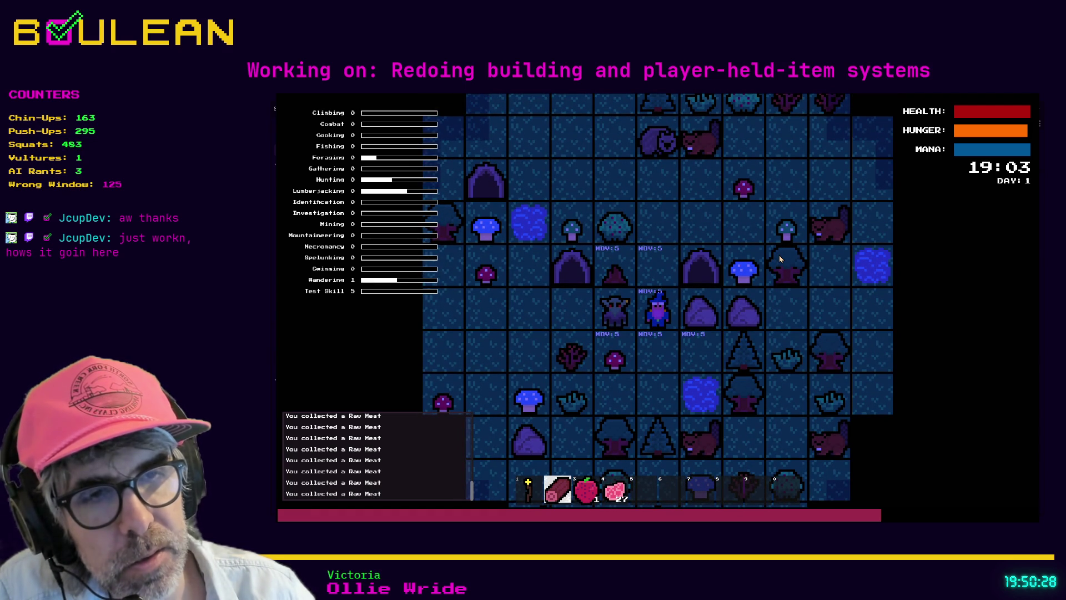
key("2")
key("2")
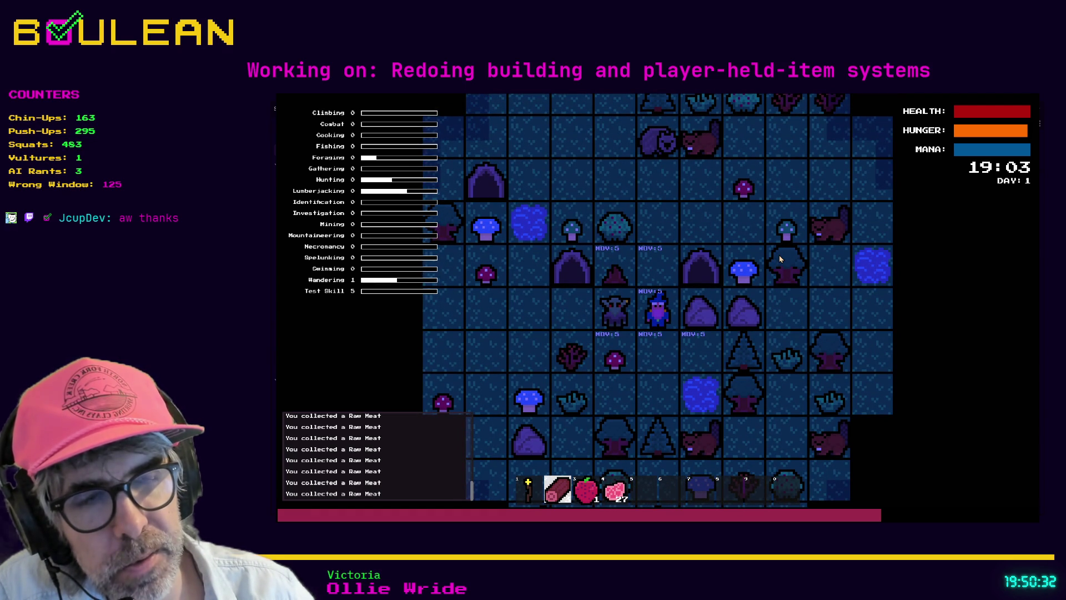
key("3")
key("4")
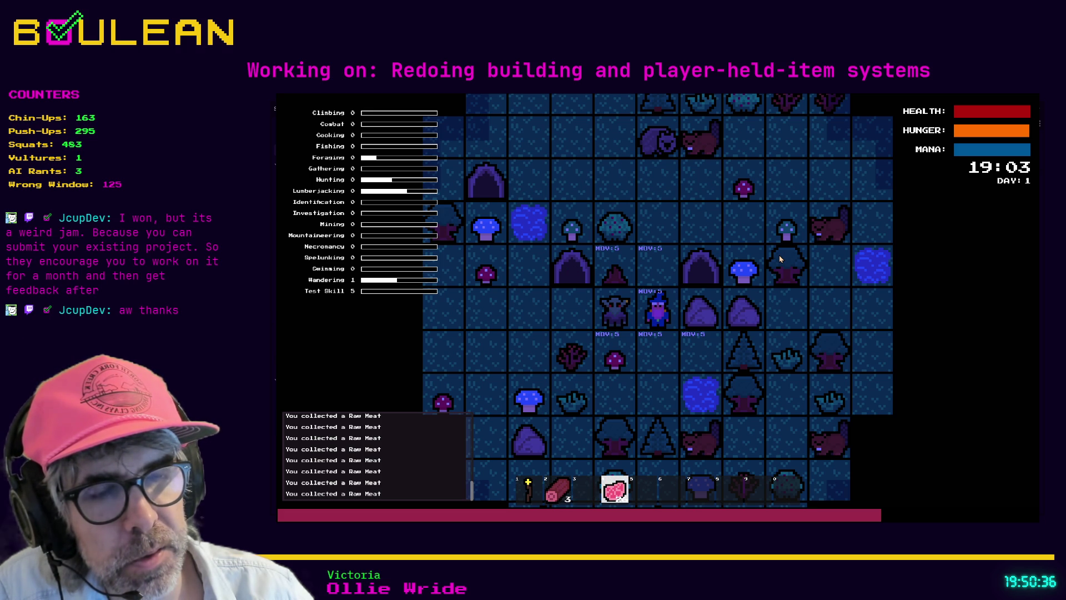
key("2")
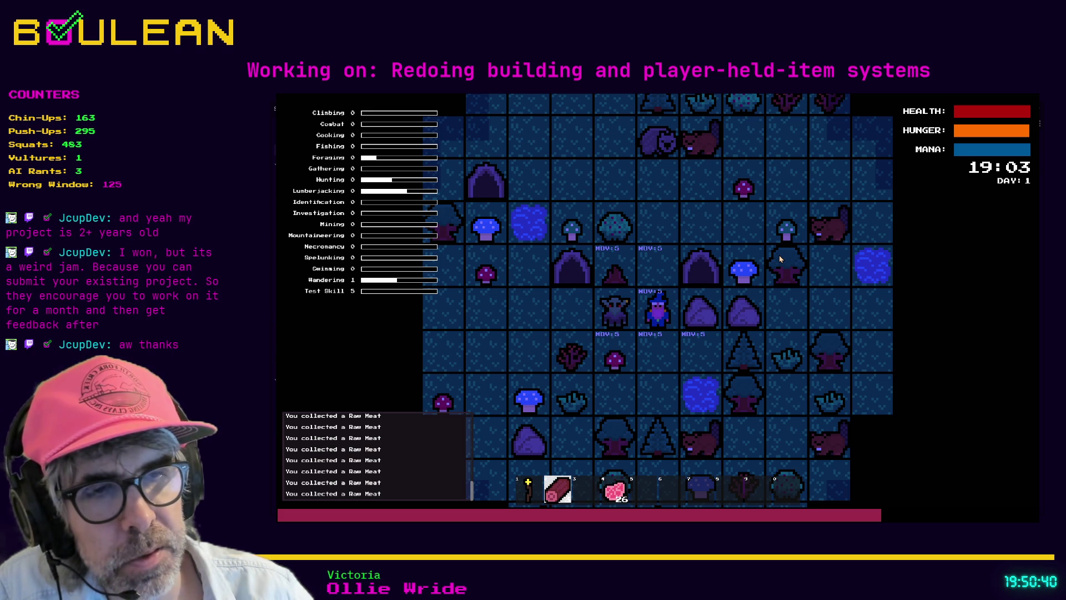
key("2")
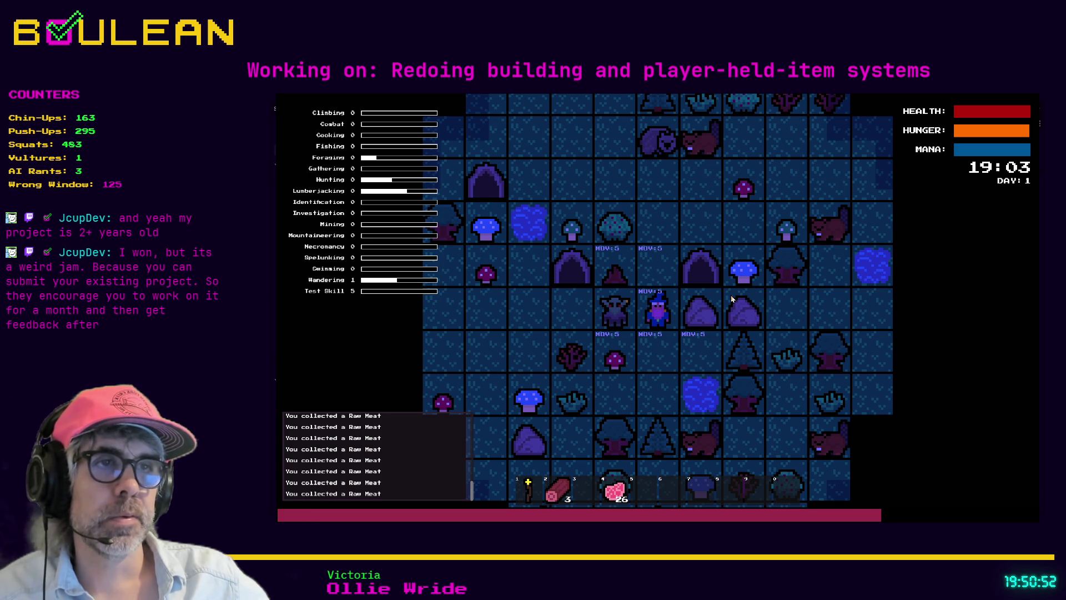
key("F8")
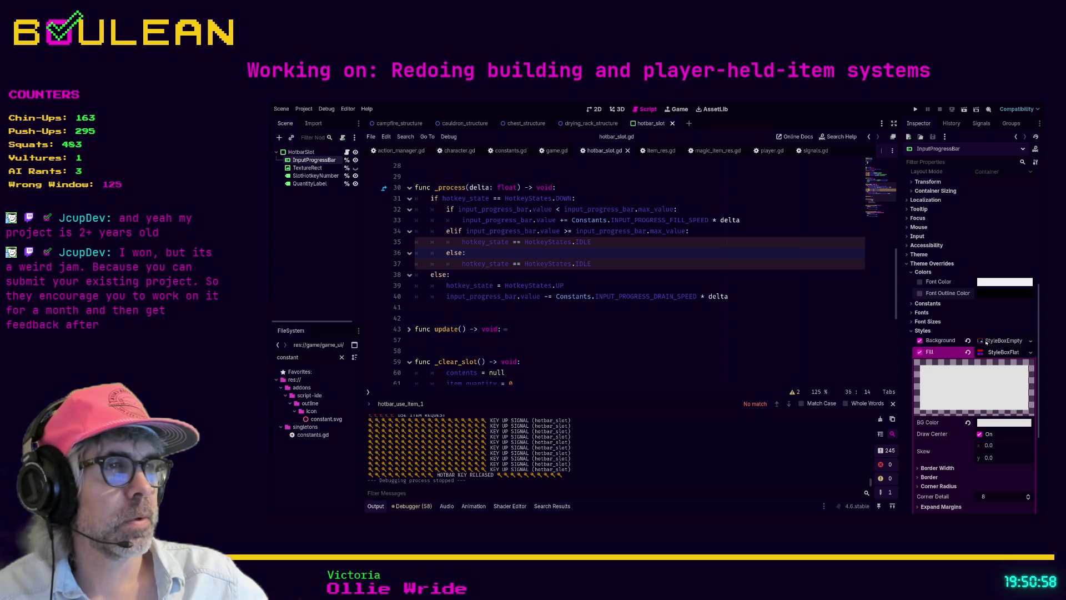
- Change the InputProgressBar fill to pale mint green, then save hotbar_slot.gd and rerun the game
key("ctrl+z")
key("ctrl+z")
key("ctrl+z")
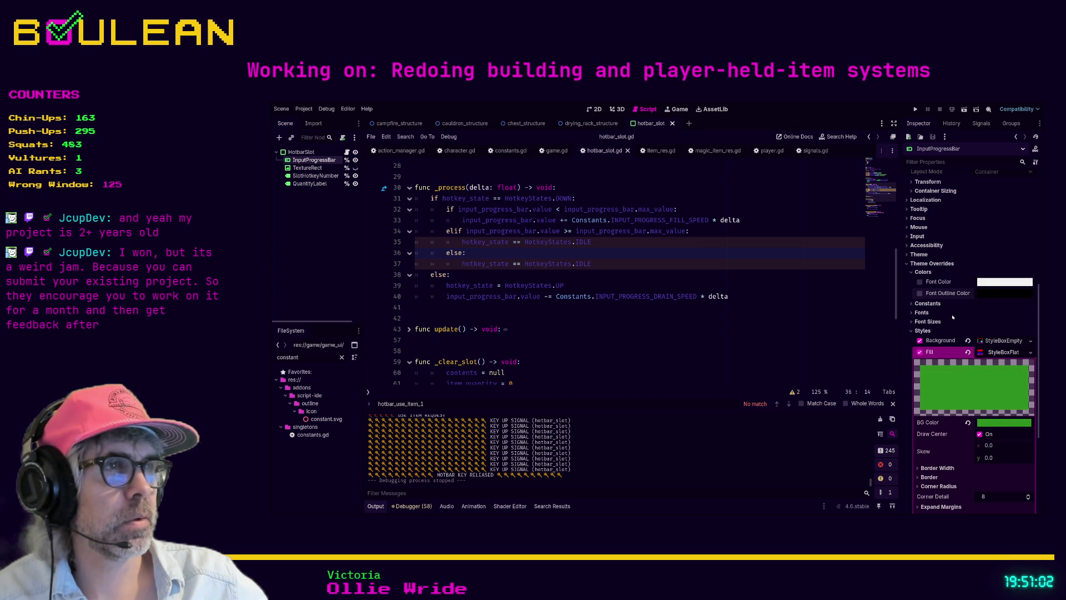
key("ctrl+z")
key("ctrl+z")
key("ctrl+z")
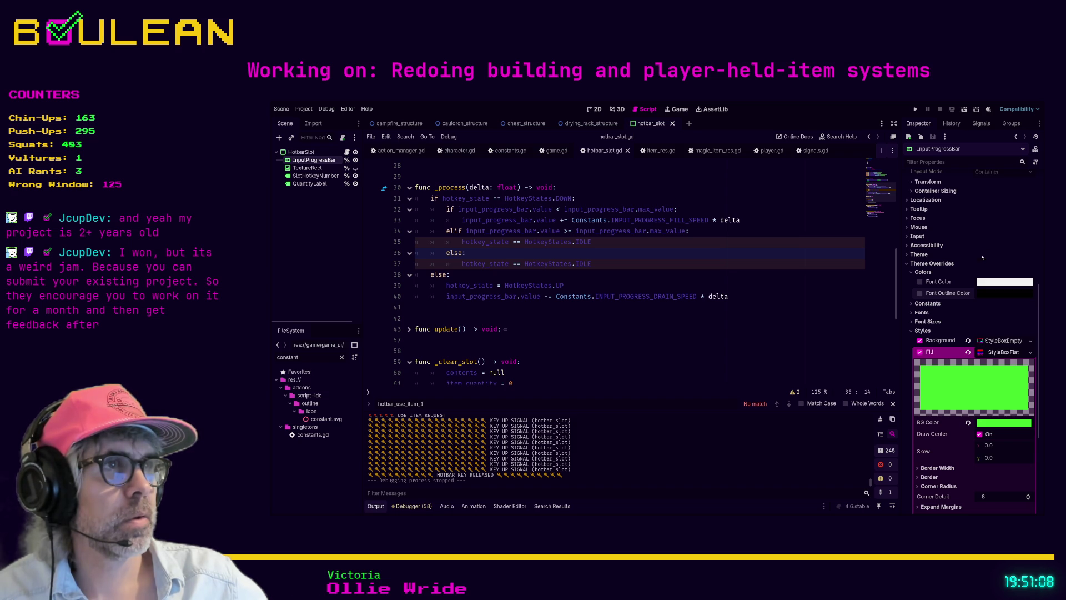
key("ctrl+z")
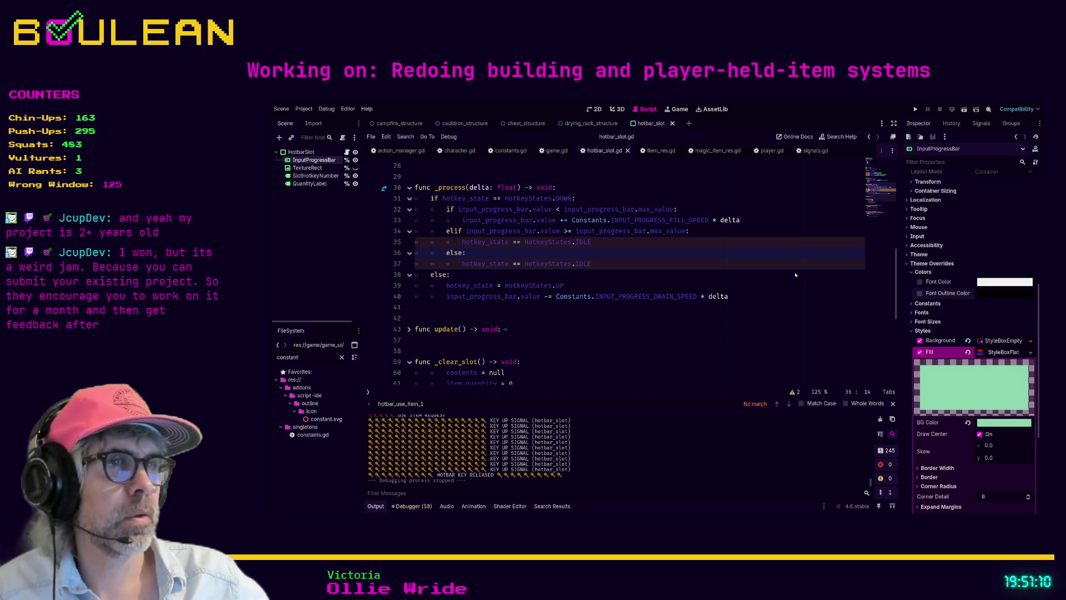
left_click(768, 275)
key("F5")
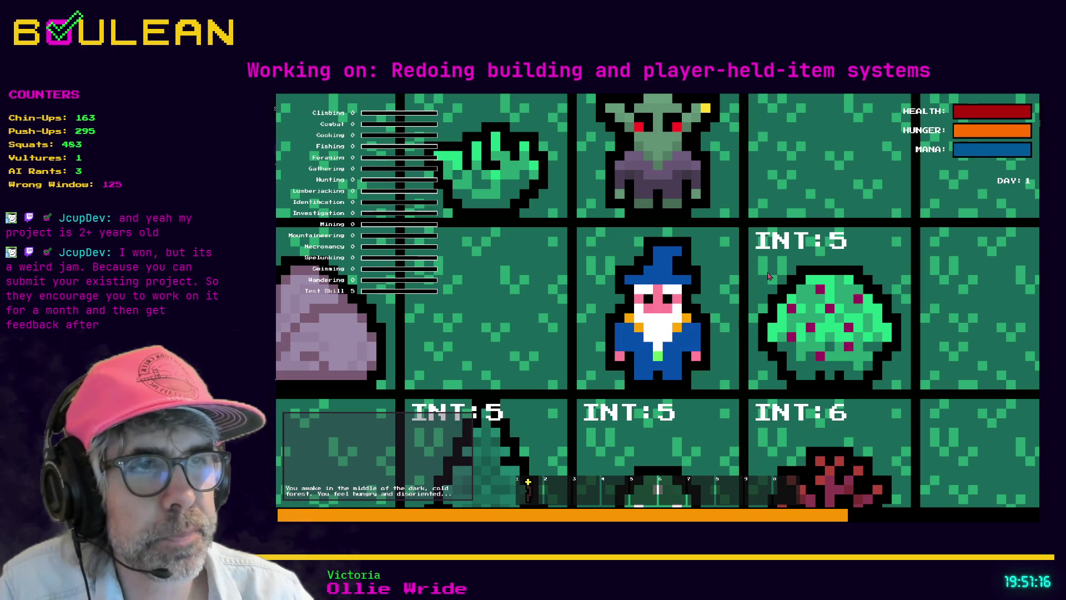
- Harvest and consume a berry and a Green Mushroom, gather and use a Grass Tuft, then stop
left_click(768, 275)
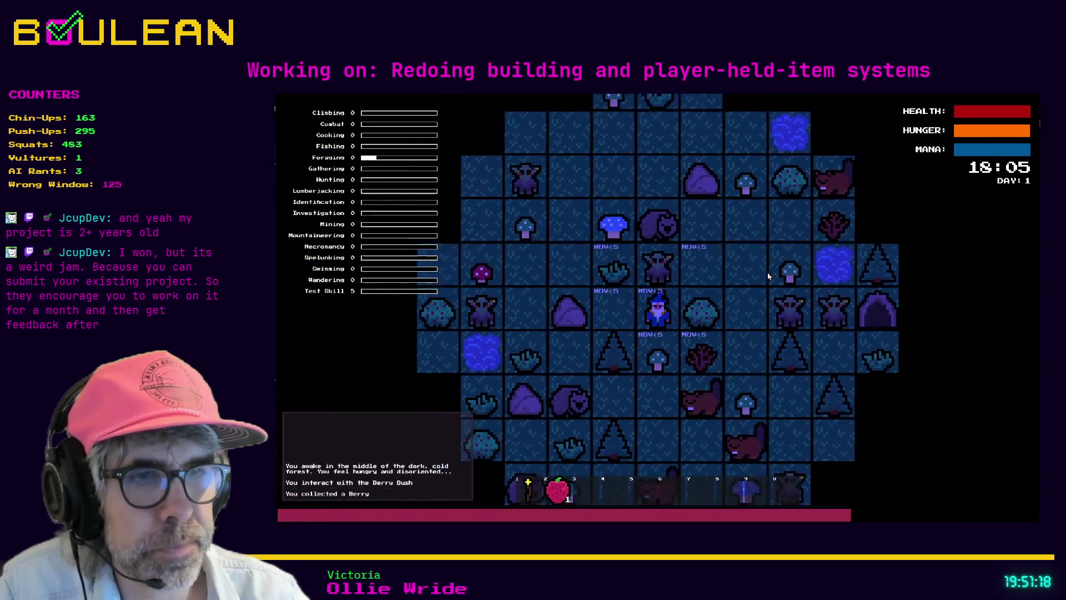
key("2")
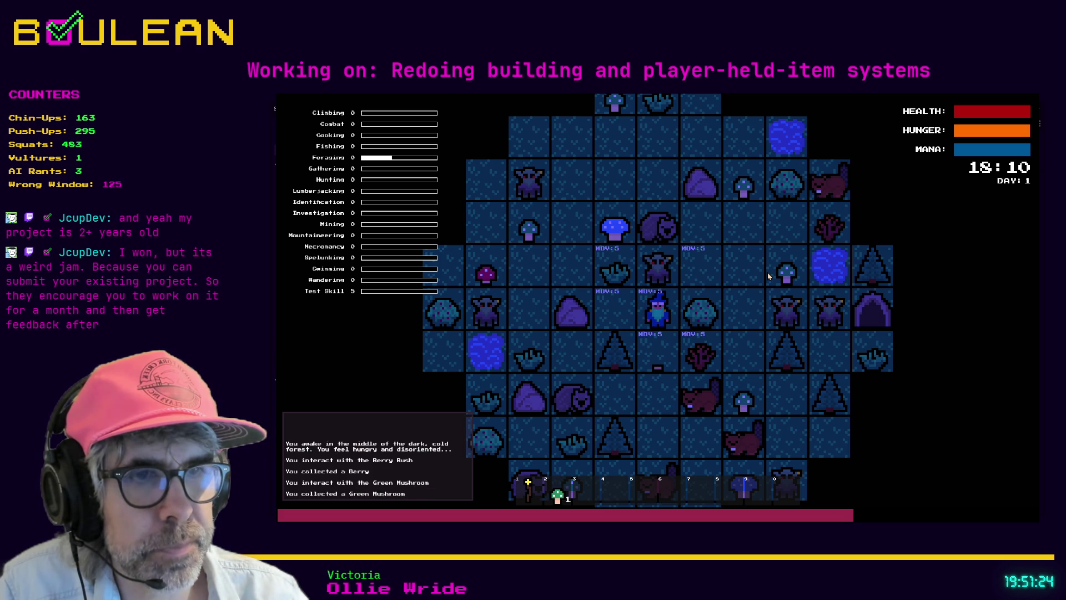
key("2")
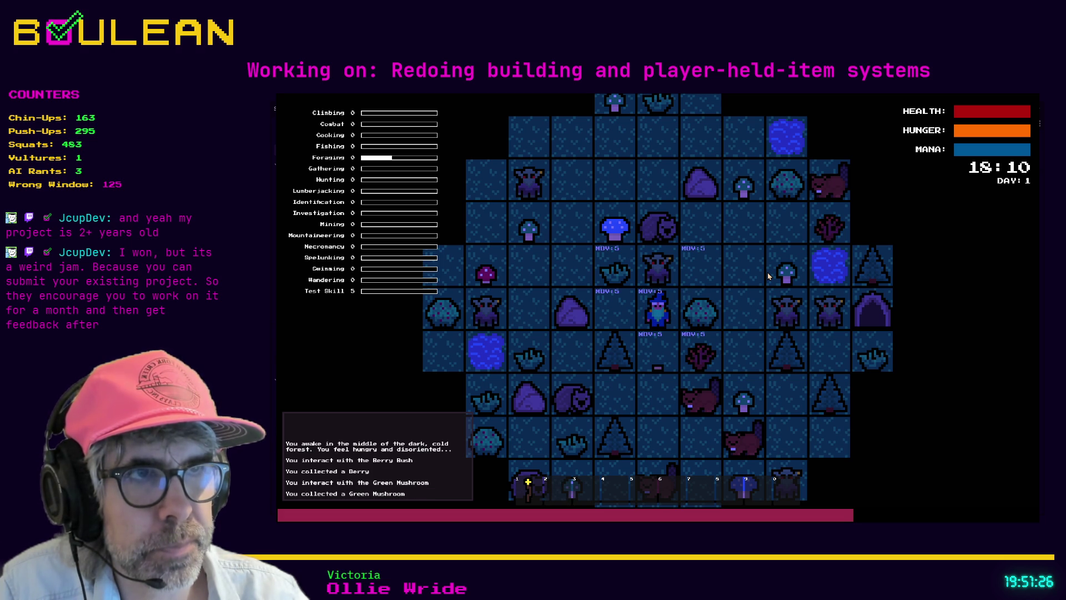
key("a")
key("w")
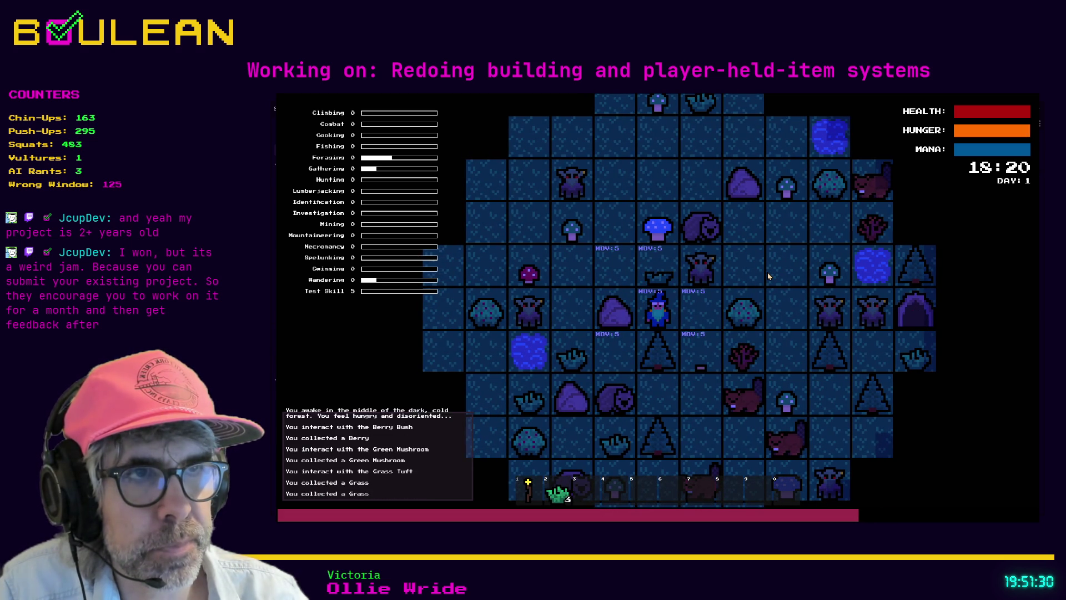
key("2")
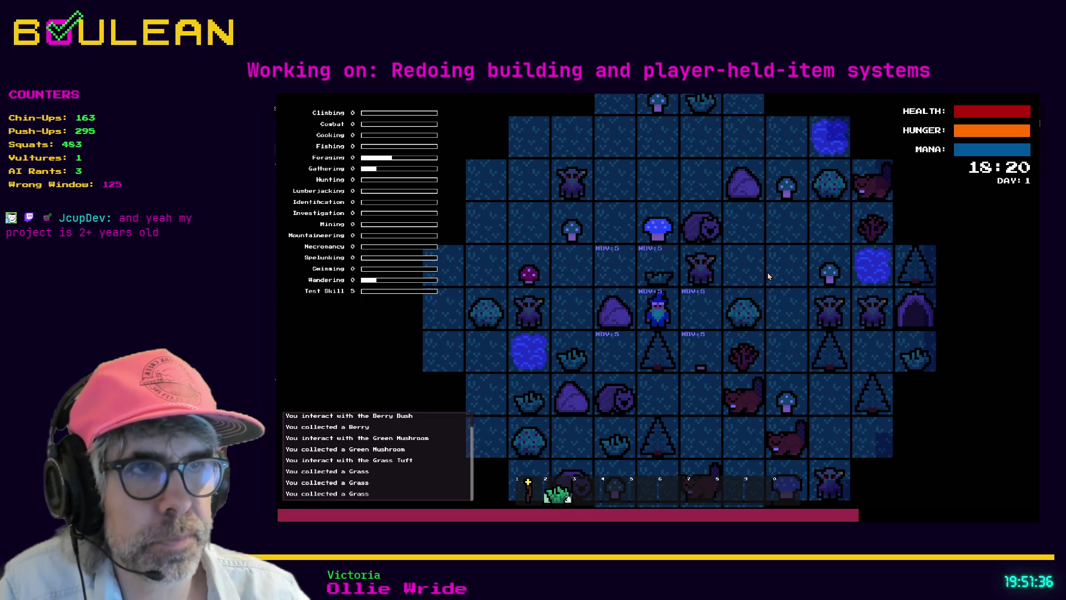
key("F8")
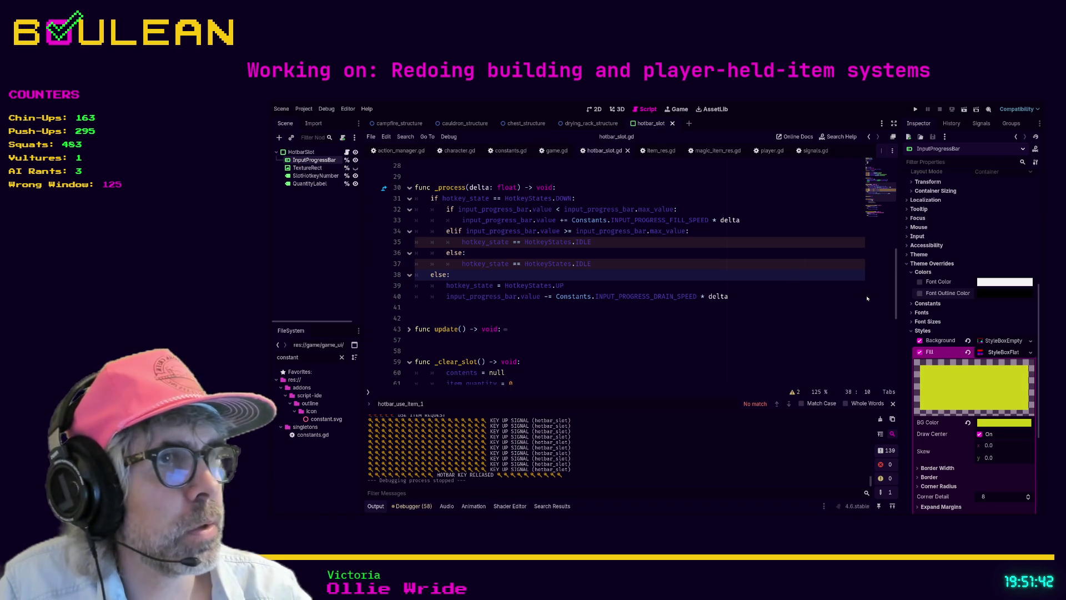
- Relaunch with the yellow fill, harvest a Blue Mushroom and two Grass Tufts, then stop
left_click(684, 319)
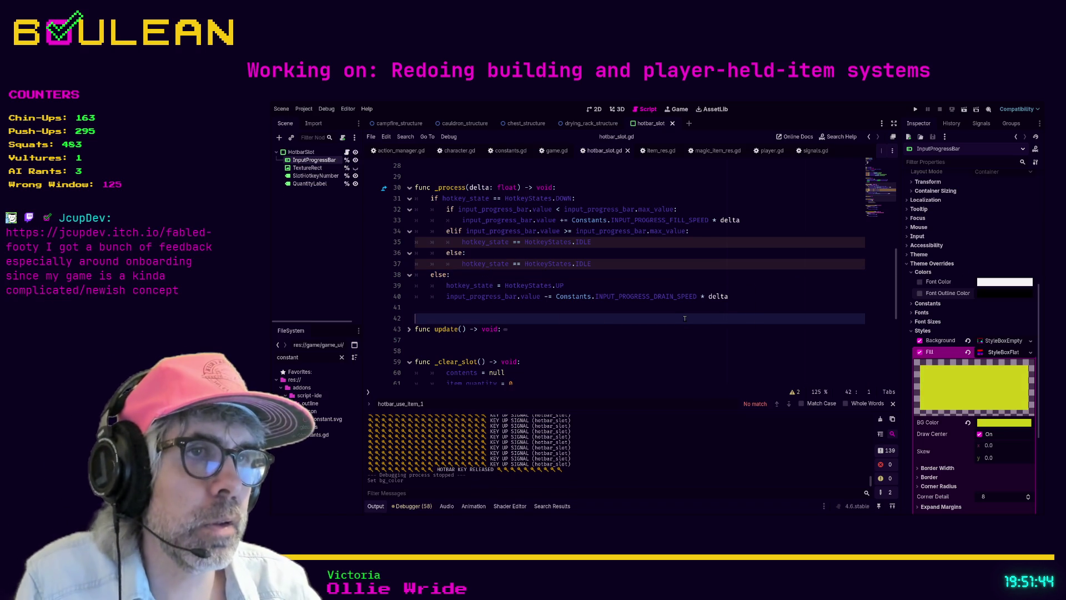
key("F5")
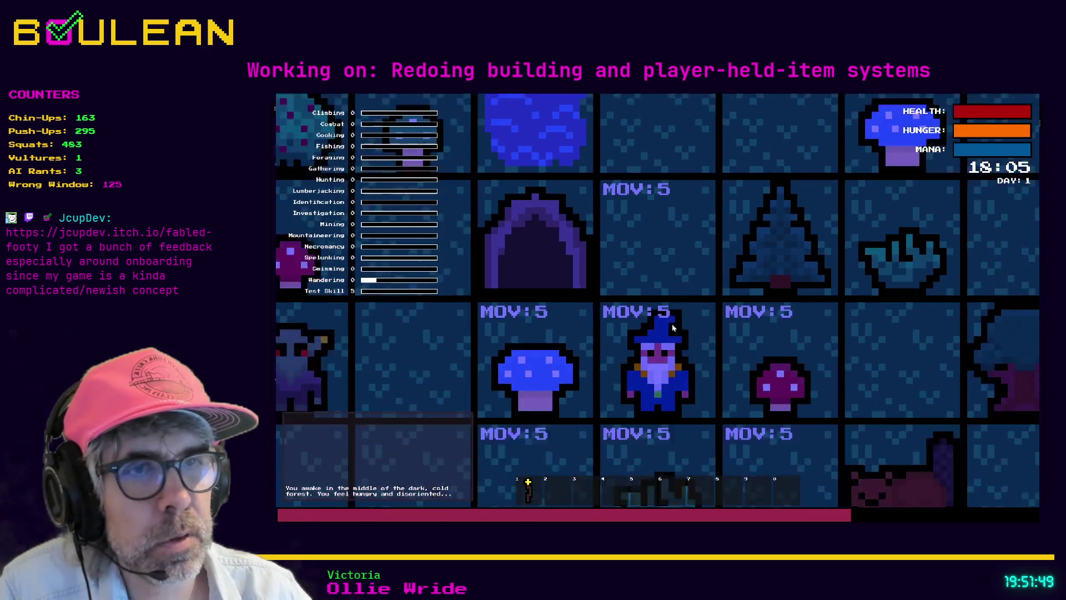
left_click(673, 328)
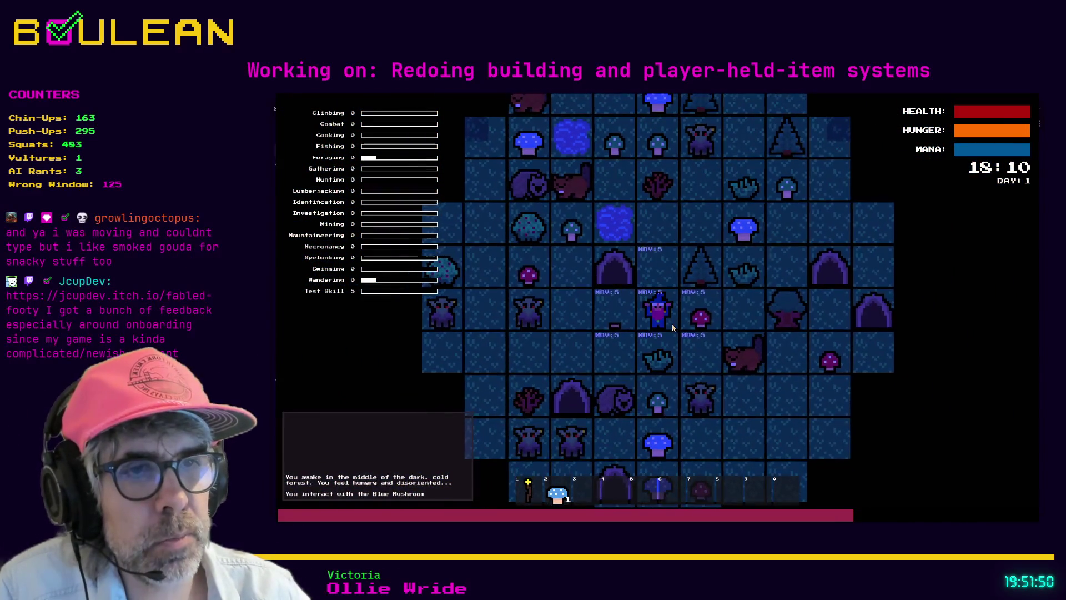
left_click(673, 328)
left_click(672, 327)
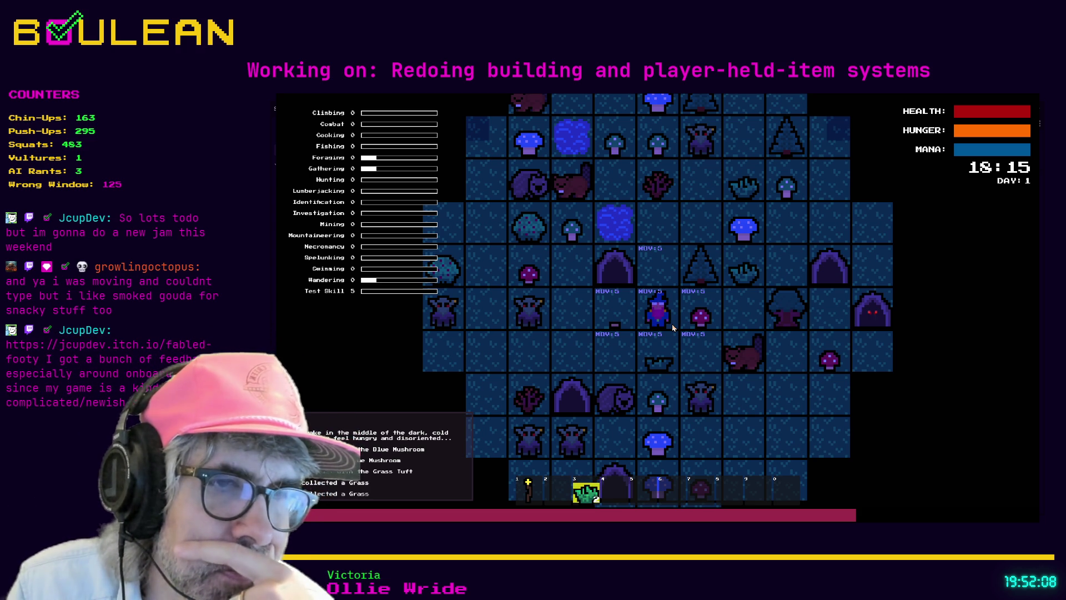
key("F8")
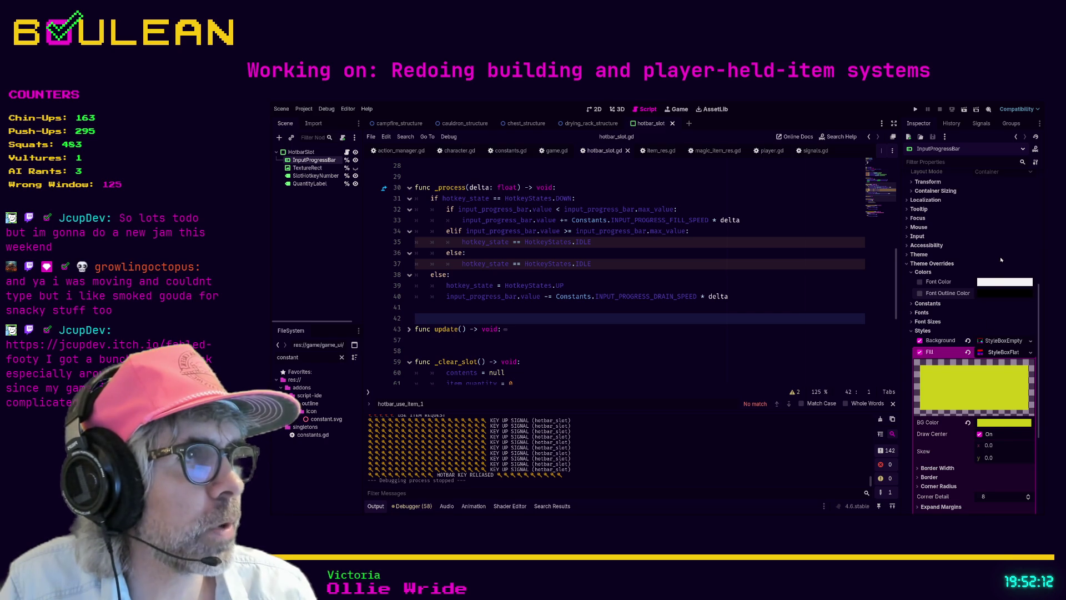
- Switch the progress bar fill to a near-black shade and relaunch the game
key("ctrl+z")
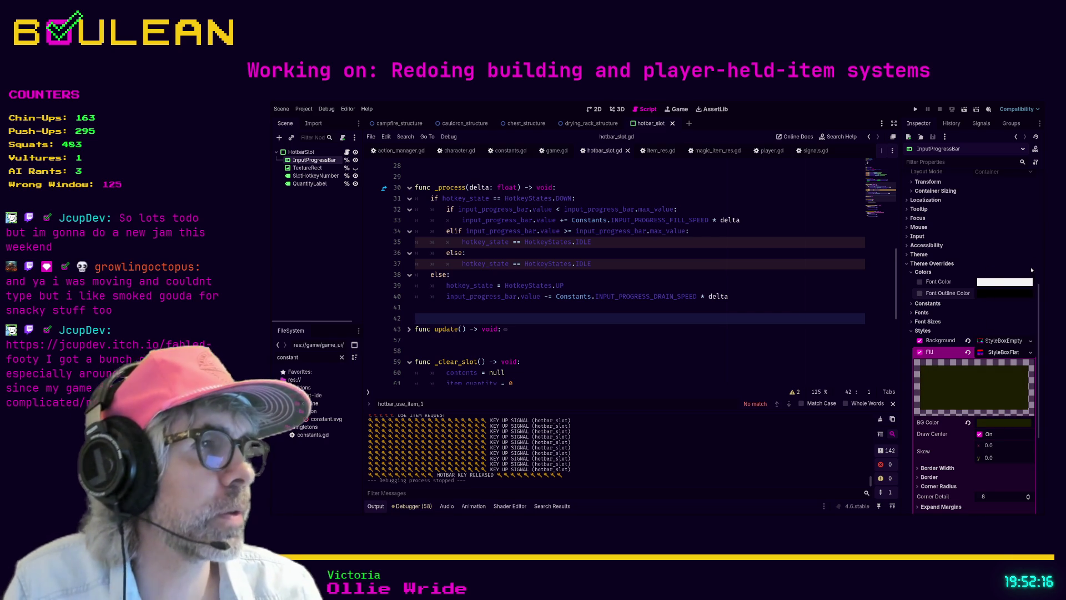
left_click(755, 287)
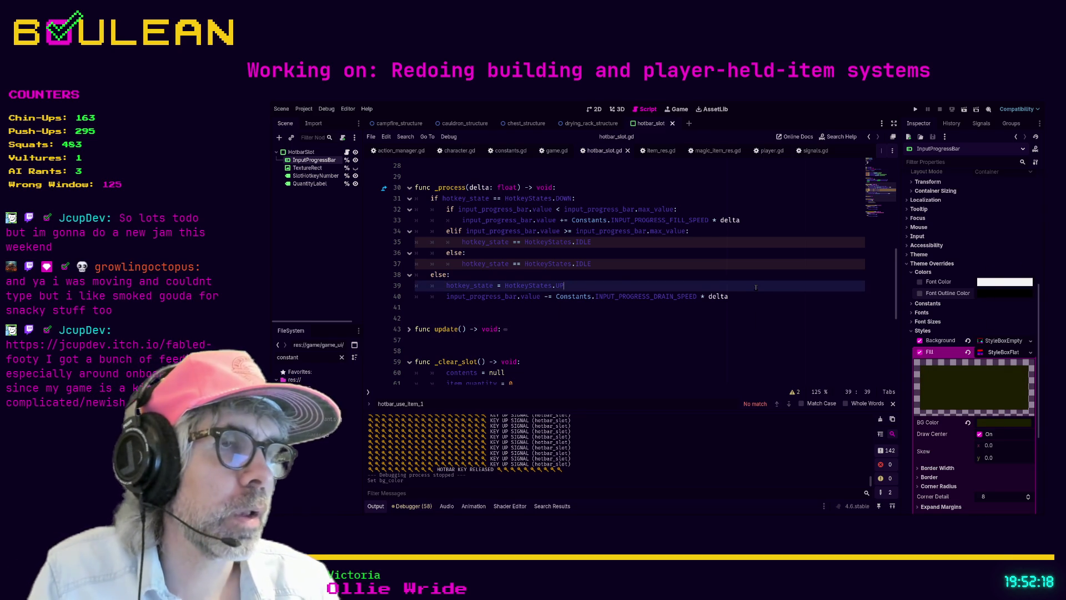
key("F5")
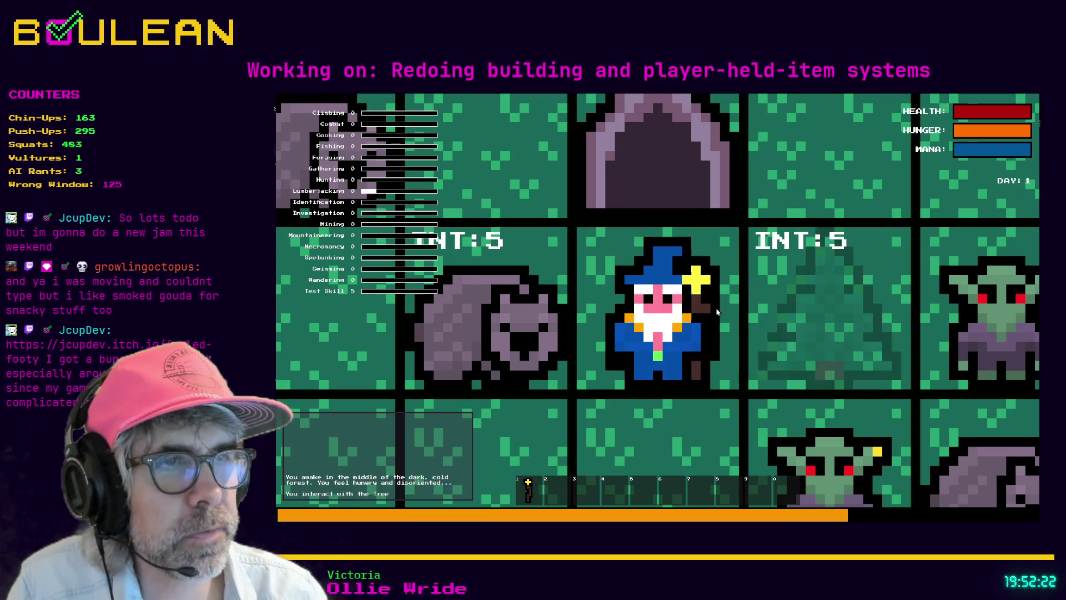
- Chop down two trees, walk onto the logs to collect them, then stop the game
left_click(716, 310)
left_click(716, 310)
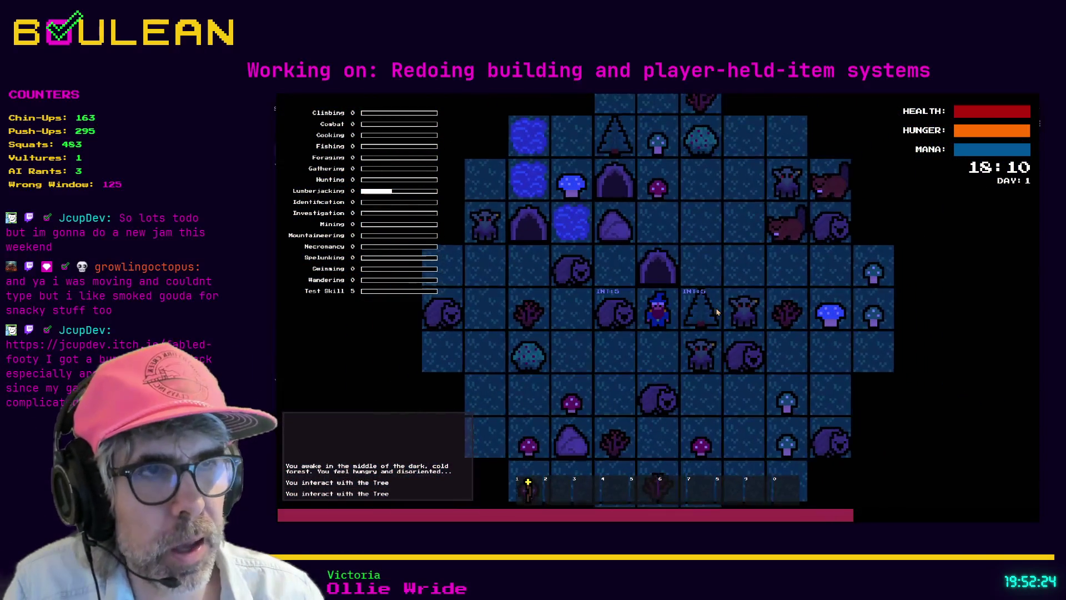
left_click(717, 311)
key("Up")
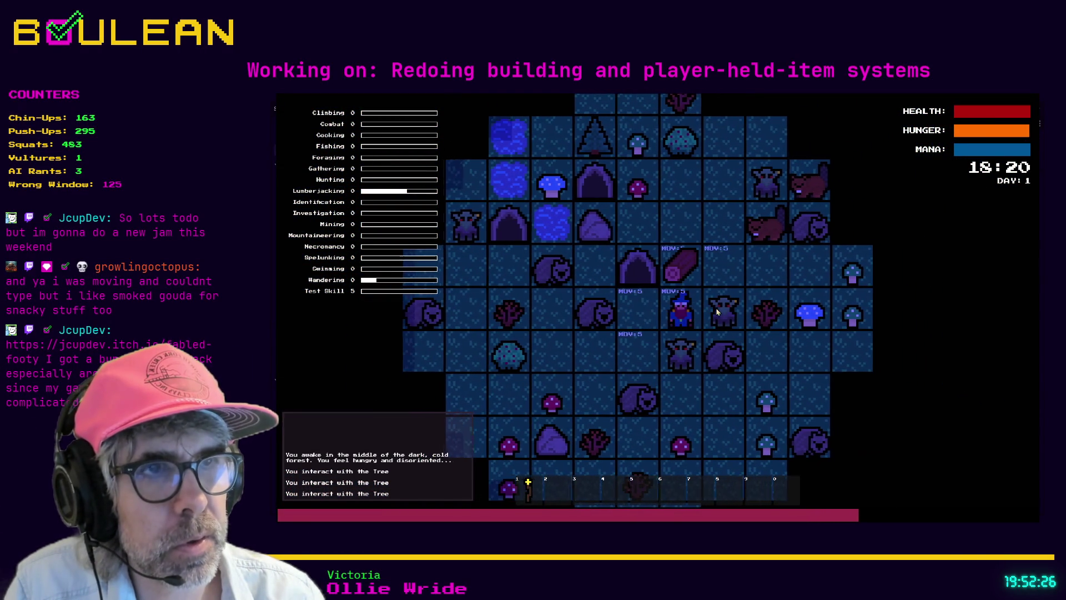
key("Right")
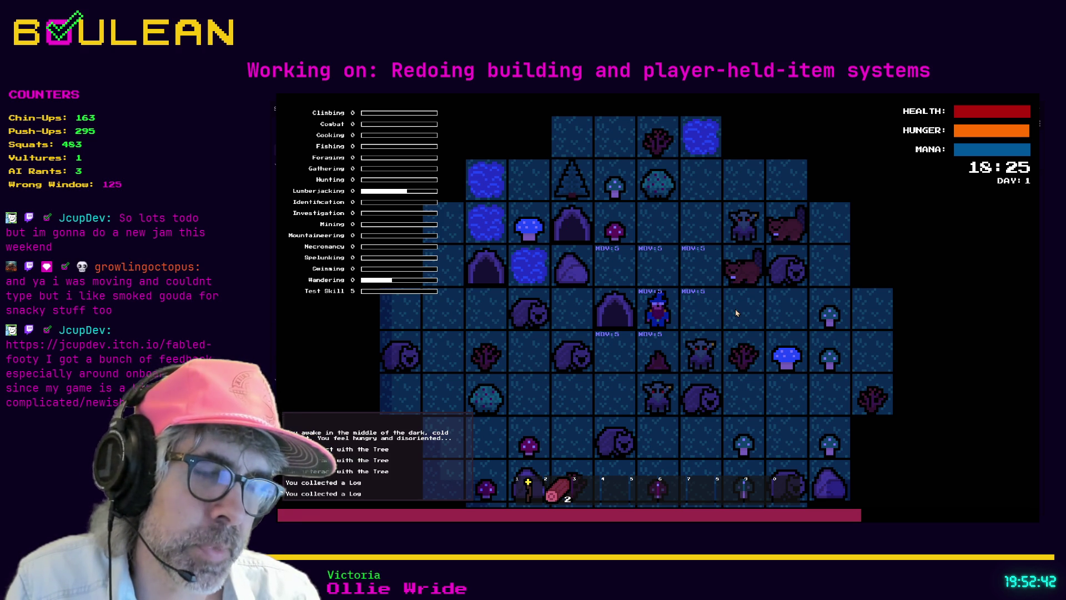
key("F8")
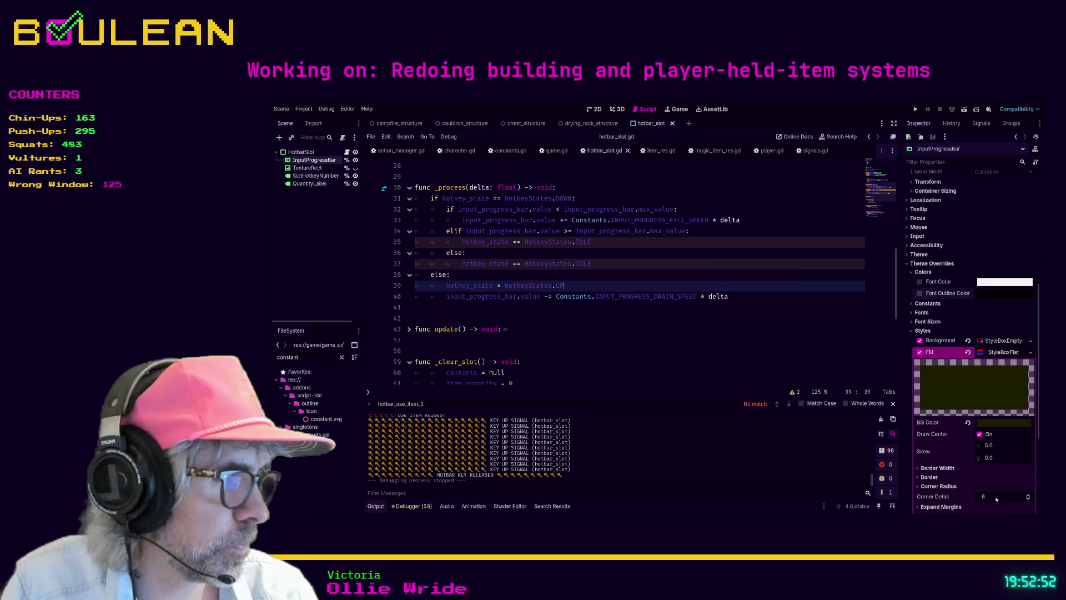
- Paste a light sky-blue fill colour onto the progress bar, save the script and rerun
left_click(694, 347)
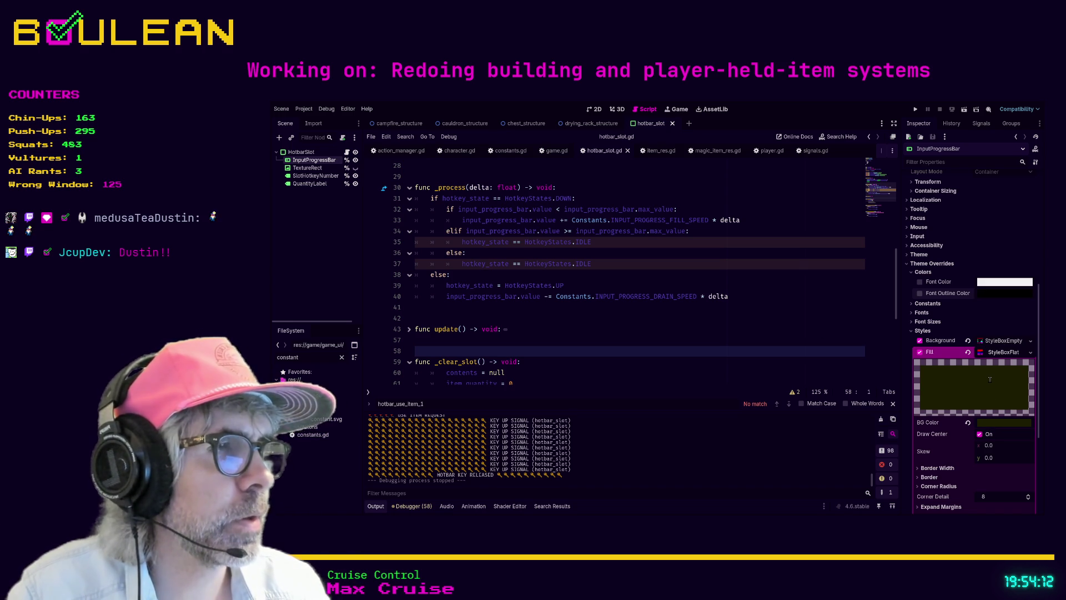
key("ctrl+v")
left_click(780, 330)
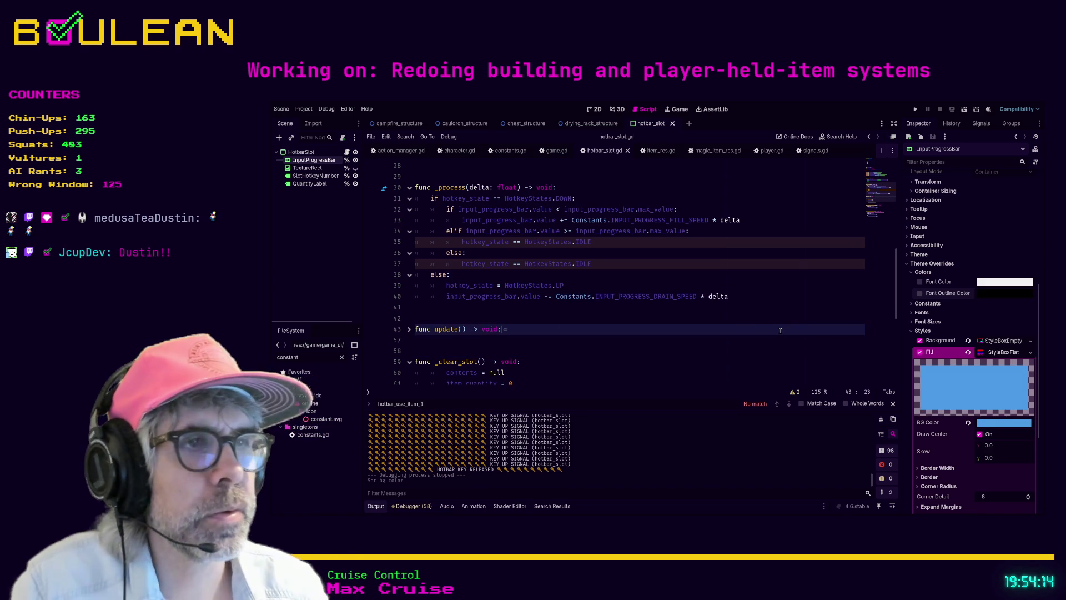
key("F5")
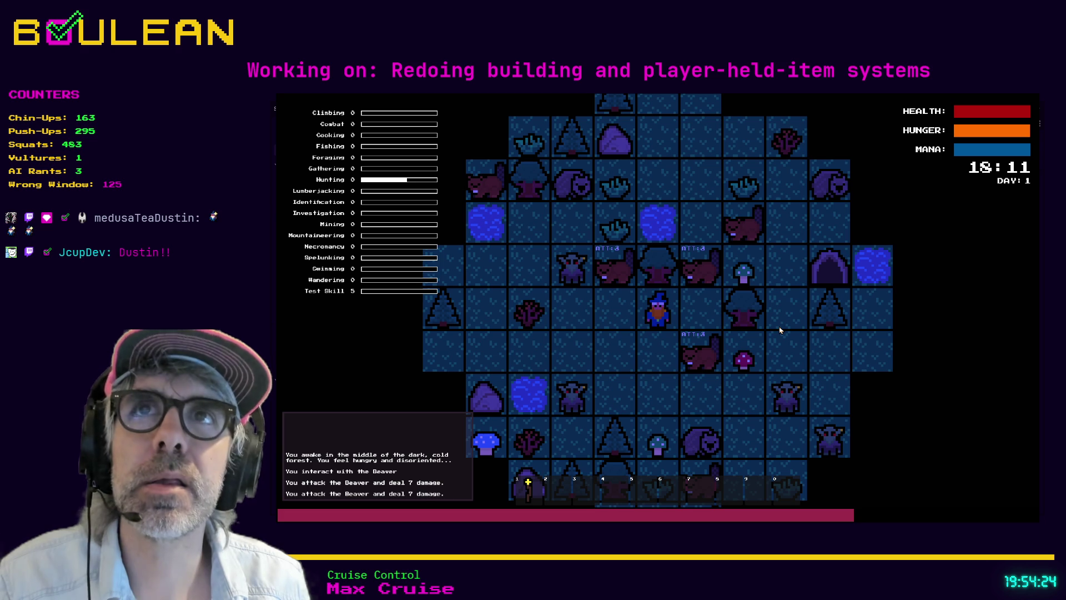
- Kill the beaver, pick up another Red Mushroom, and stop the game
key("Down")
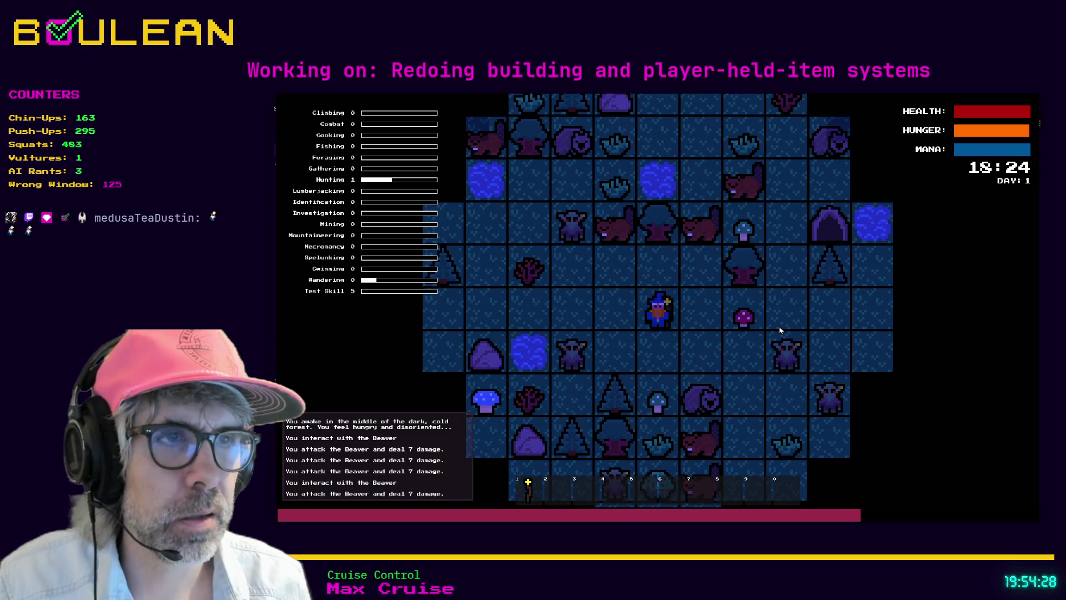
key("Right")
key("Right")
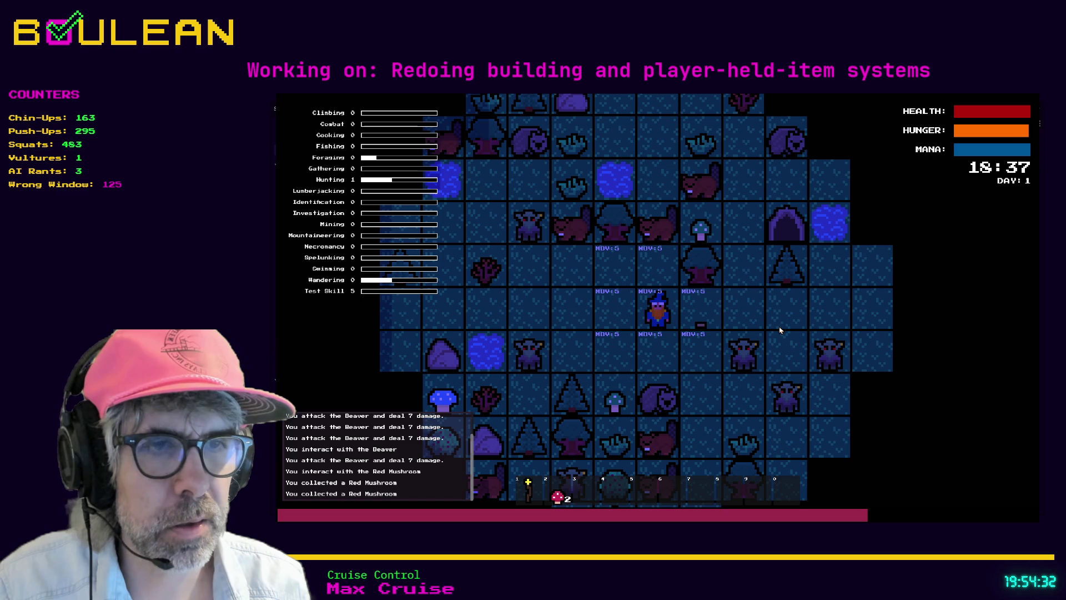
key("2")
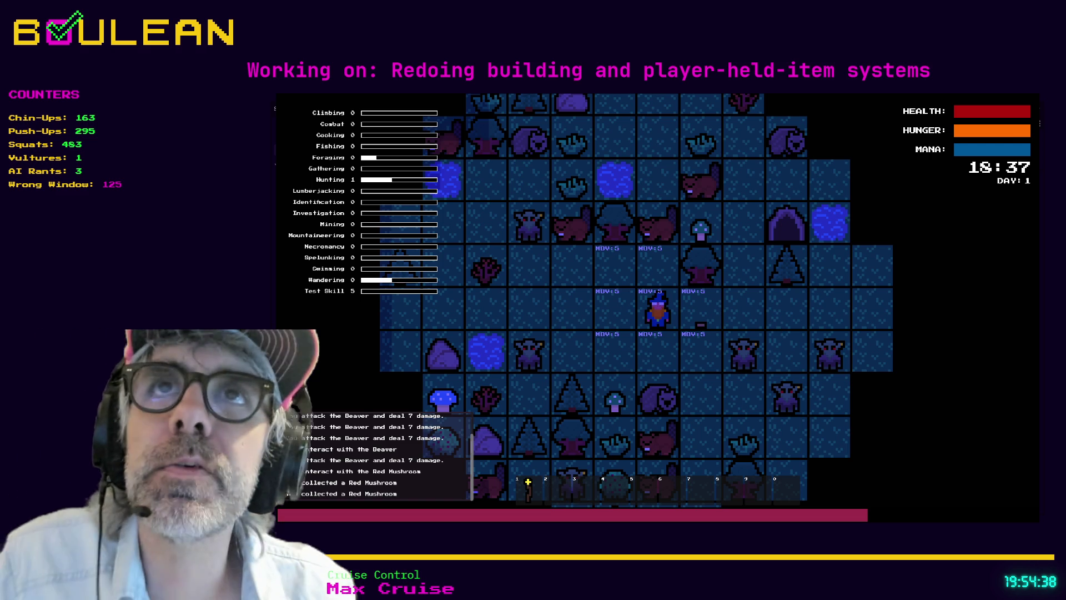
key("F8")
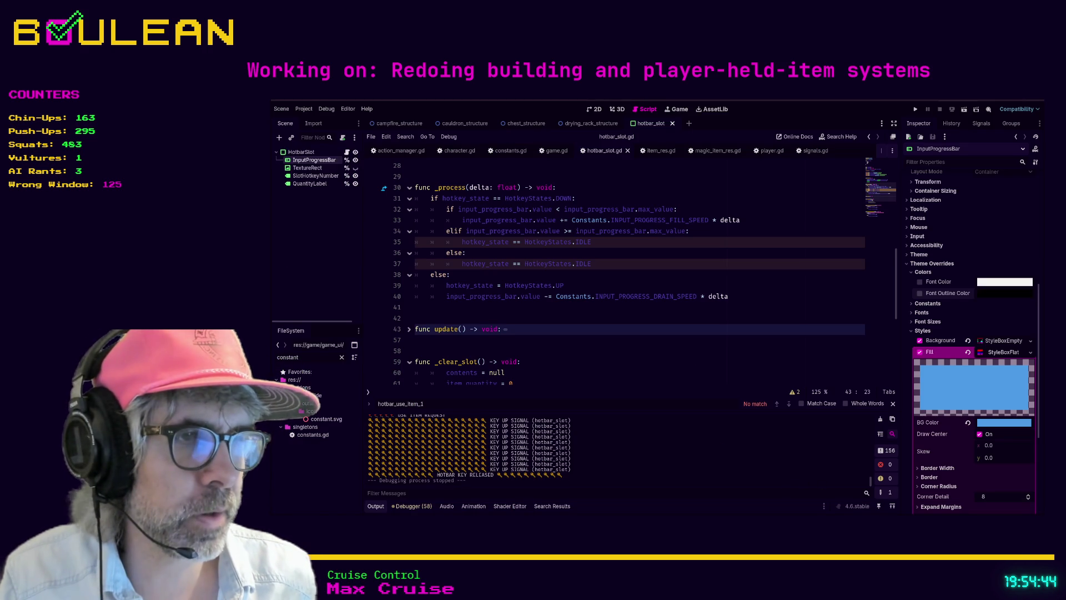
- Switch to Brave and open a new blank tab ready for a web address
key("alt+Tab")
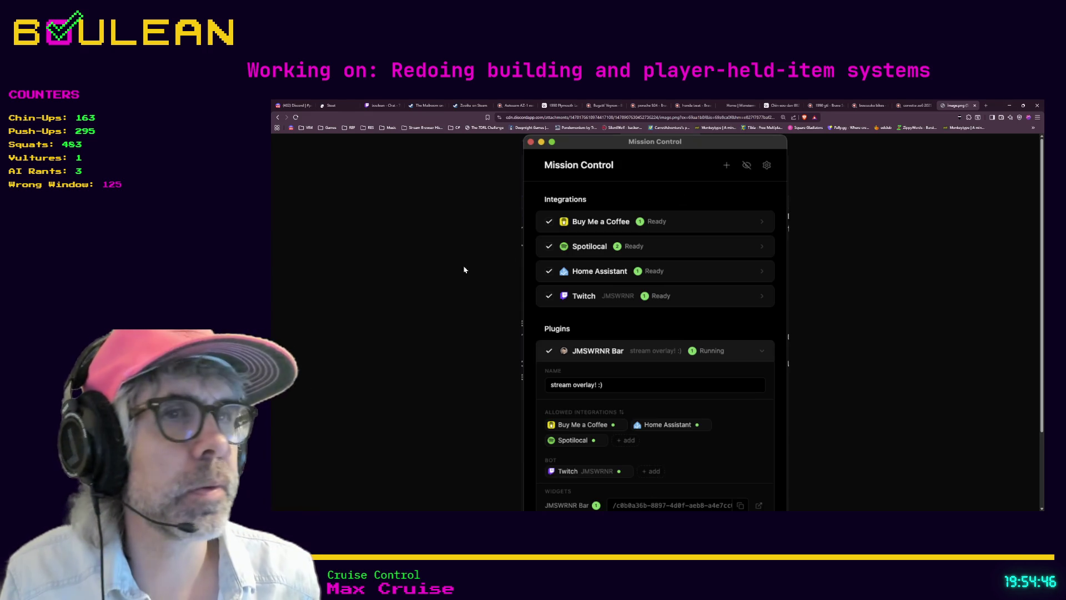
key("ctrl+t")
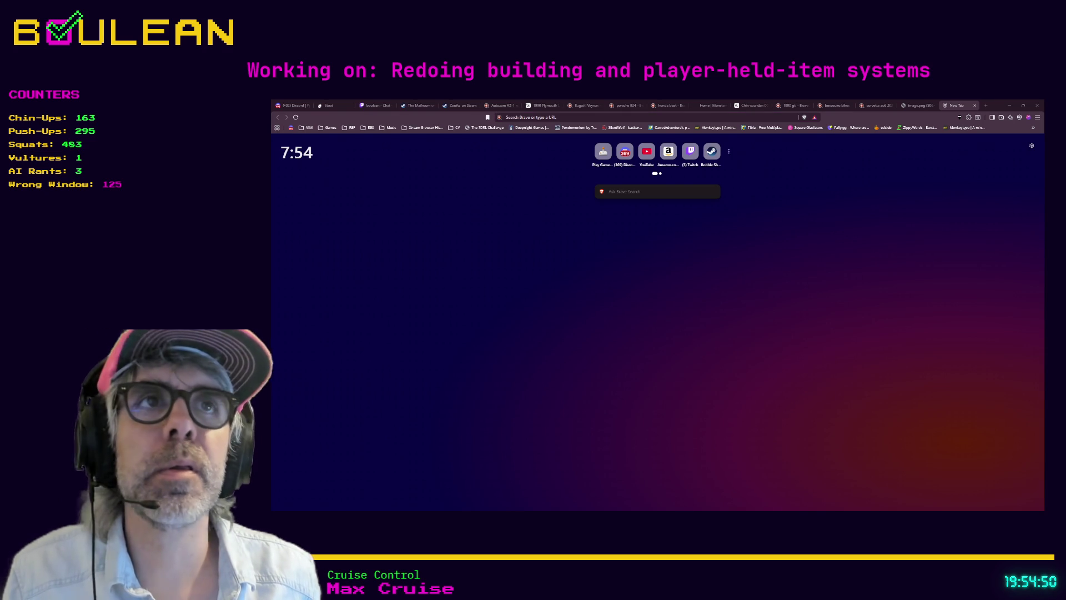
left_click(551, 118)
- Load jcupdev.itch.io/fabled-footy and scroll down the game page
type("jcupdev.itch.io/fabled-footy")
key("Return")
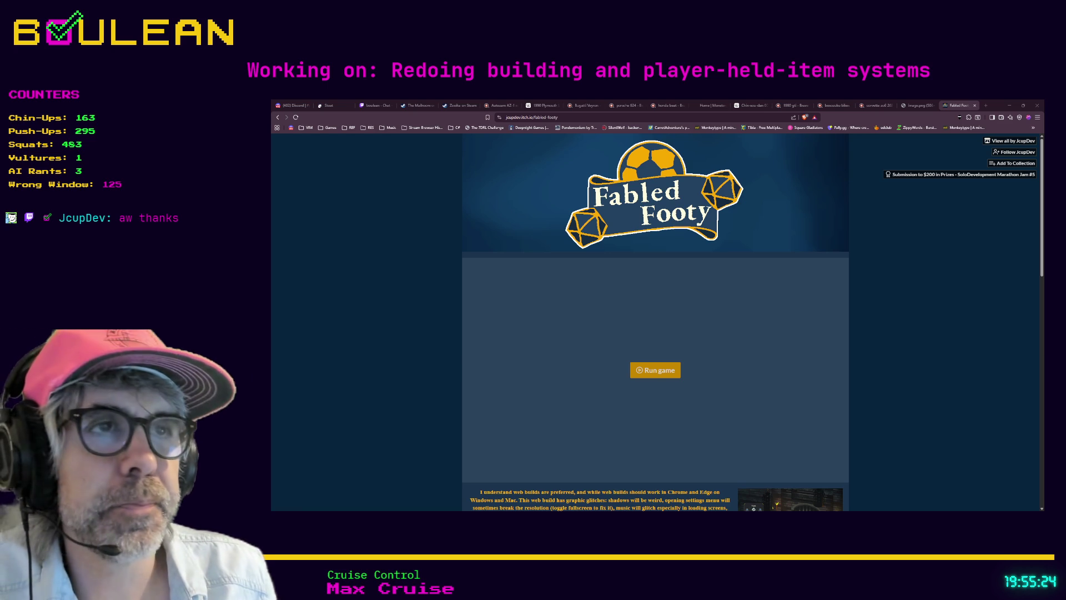
scroll(655, 322, "down", 5)
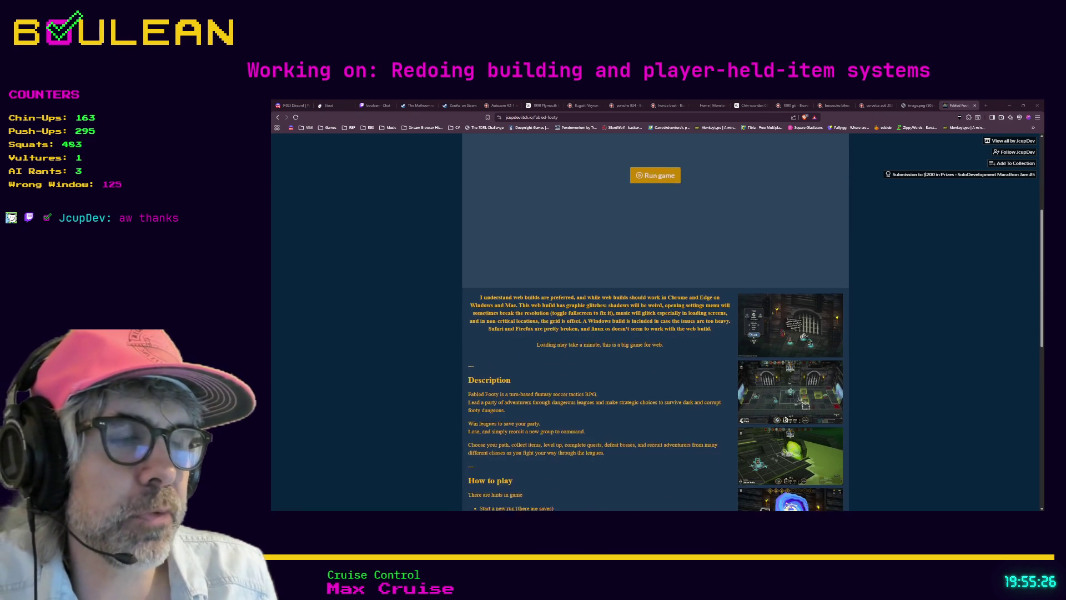
- Enlarge the first Fabled Footy screenshot, showing the team, difficulty and league setup screen
left_click(789, 315)
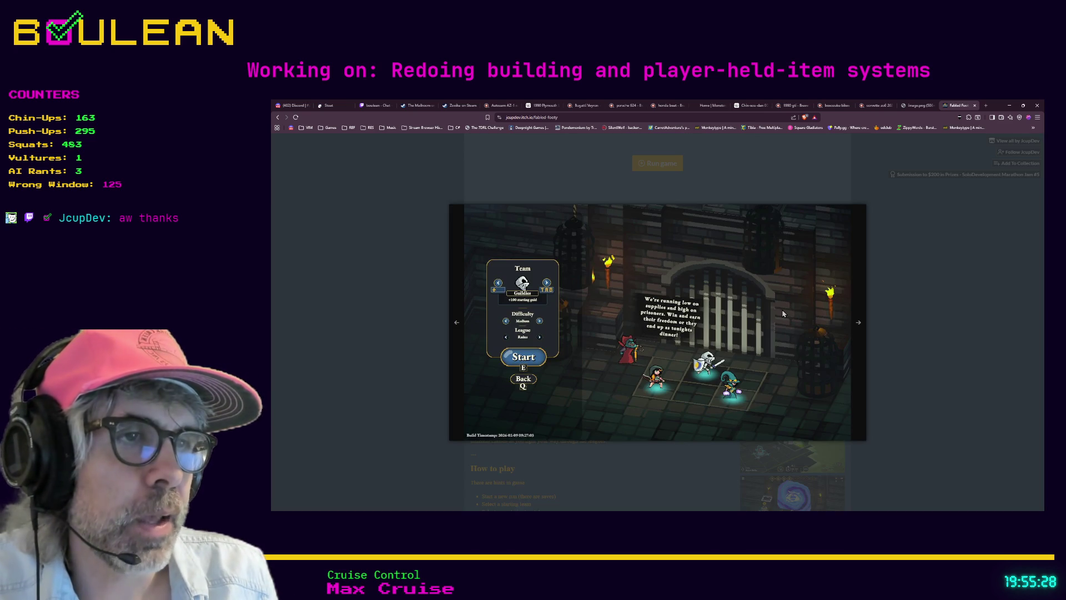
left_click(919, 383)
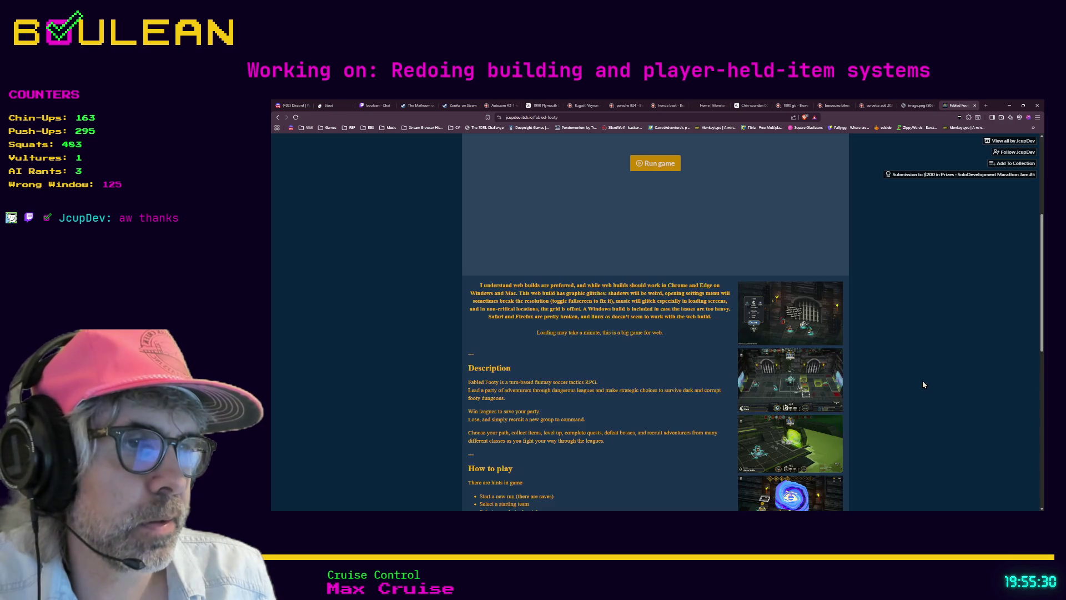
scroll(888, 367, "down", 2)
scroll(878, 419, "down", 2)
scroll(802, 271, "up", 3)
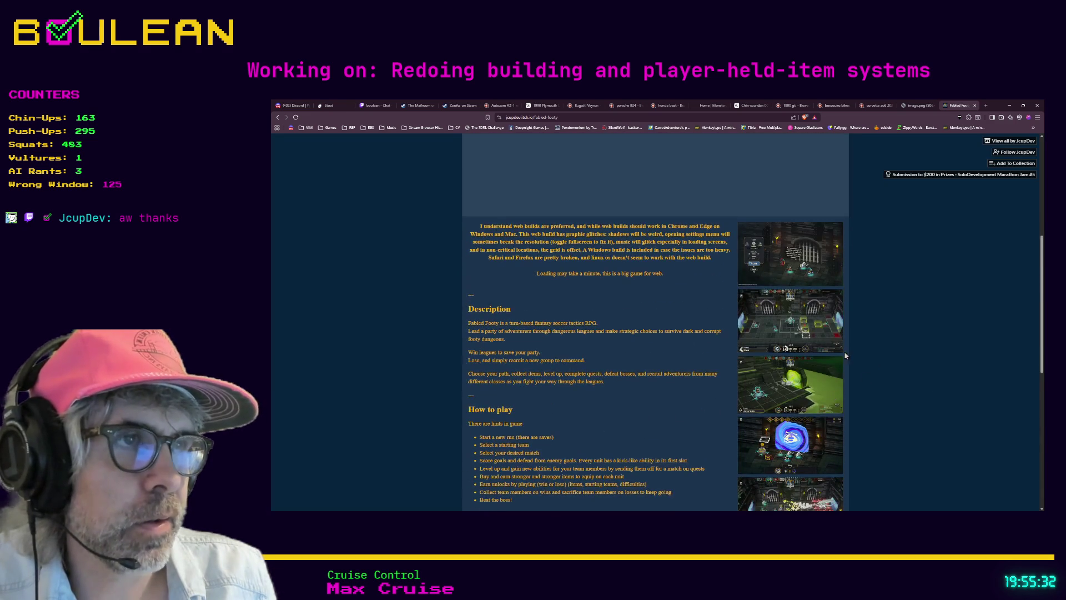
left_click(789, 257)
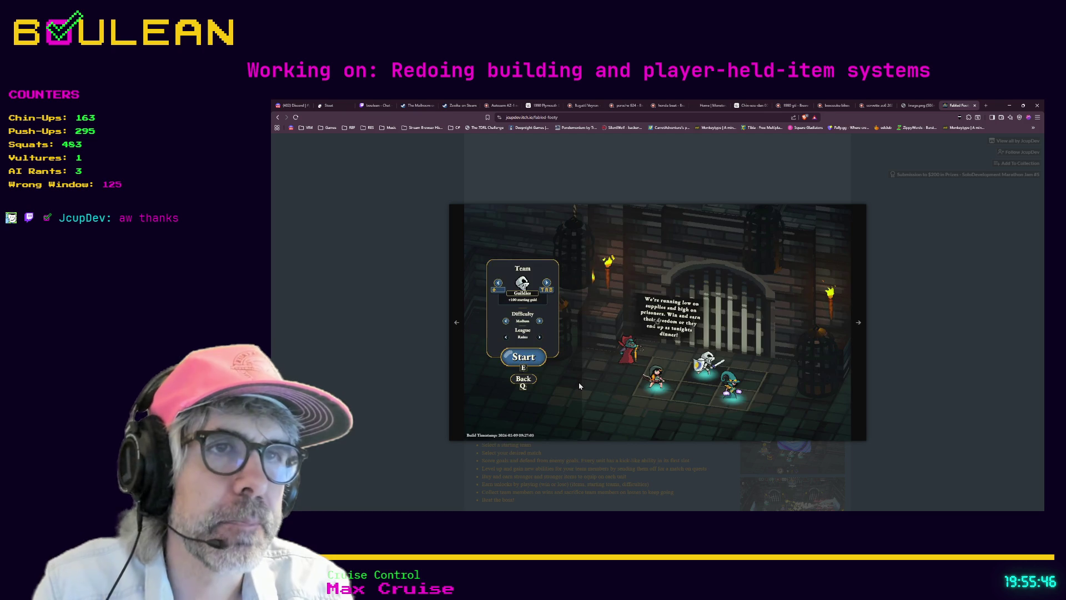
- Cycle through the Fabled Footy screenshots (battle, Arrow Strike, dungeon shop, team-select), then close the viewer
key("Right")
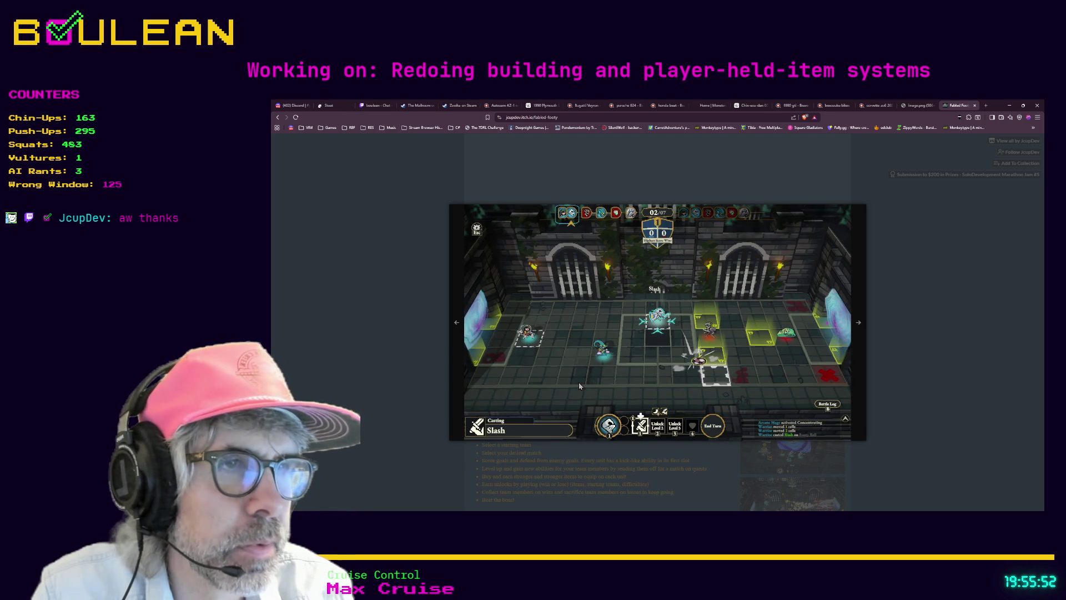
key("Right")
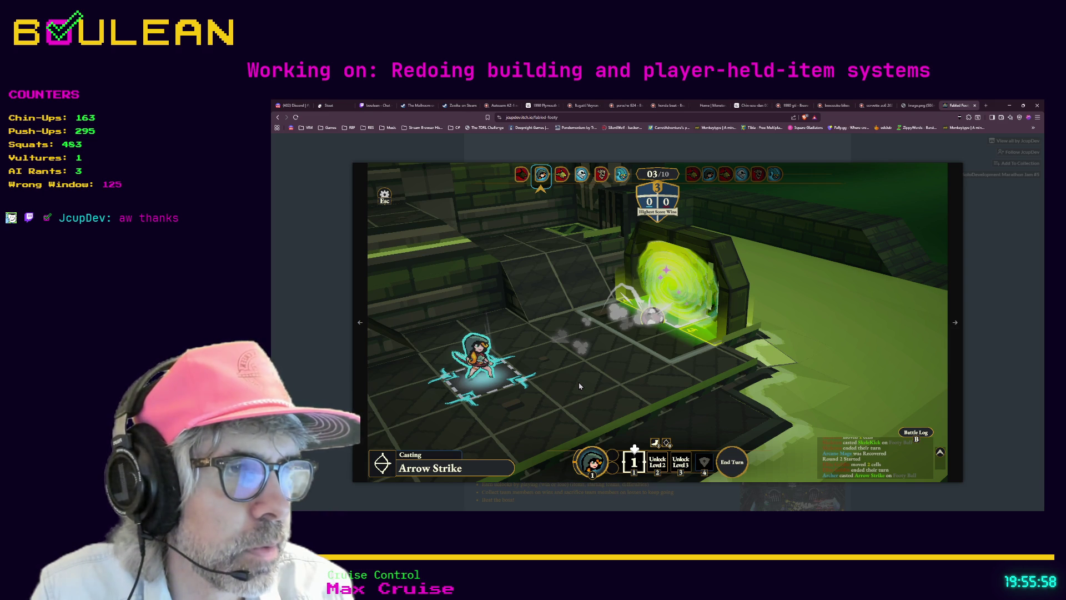
key("Right")
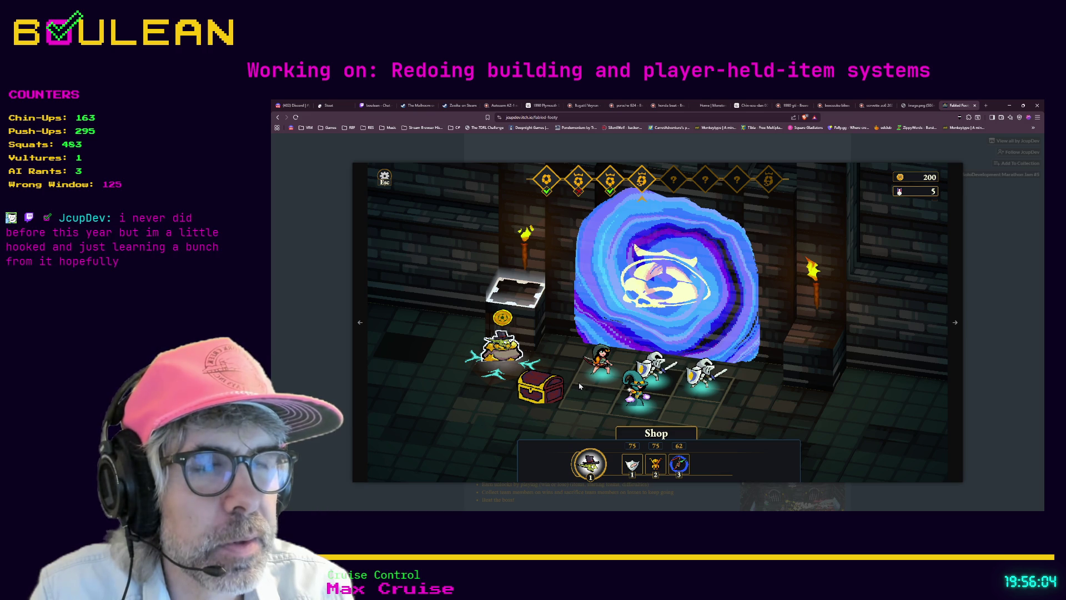
key("Right")
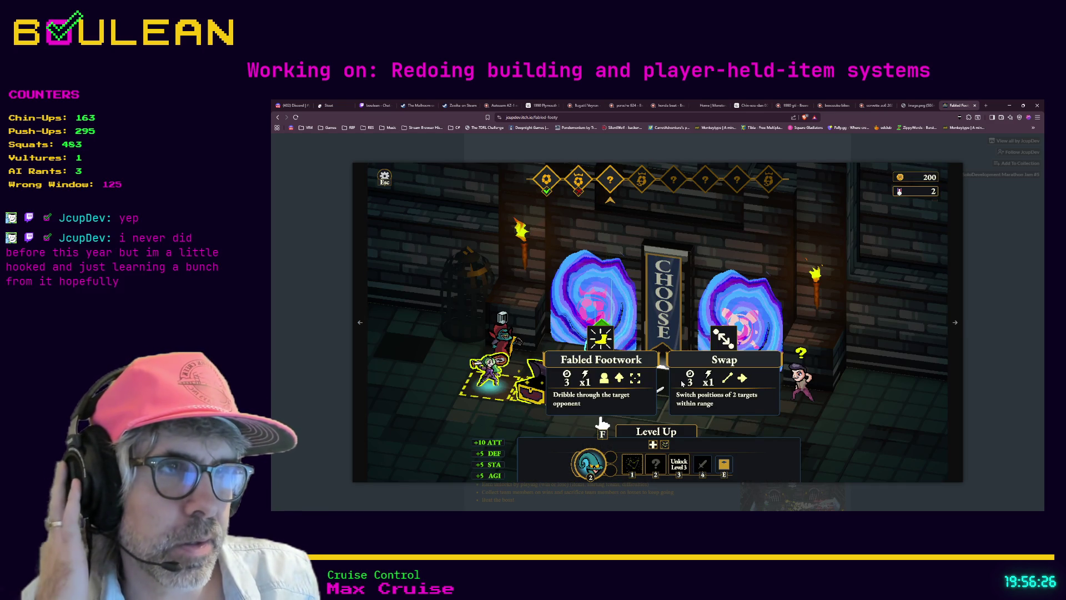
key("Right")
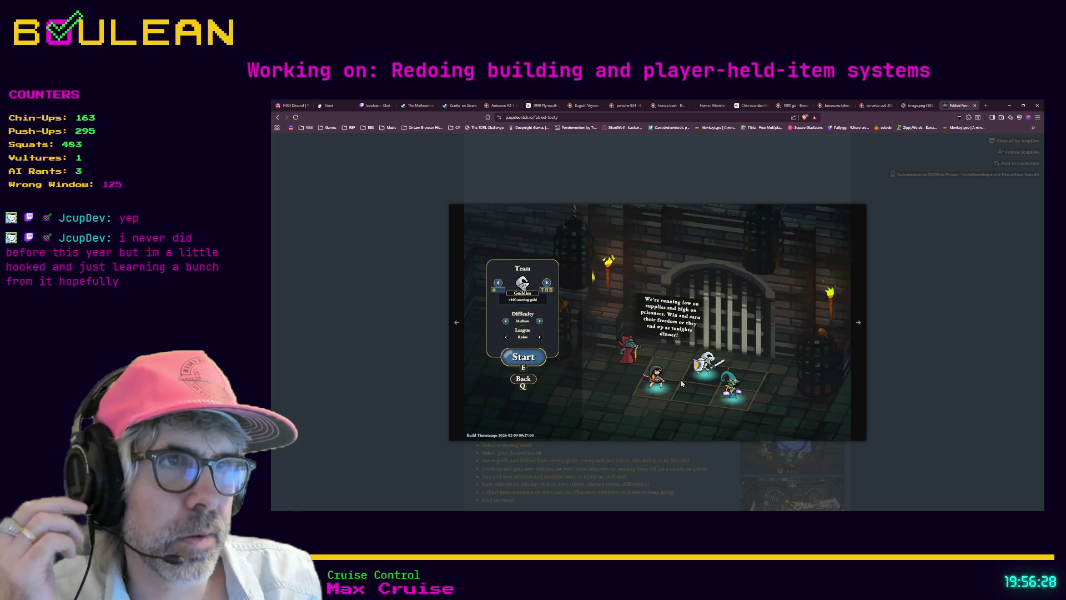
left_click(381, 402)
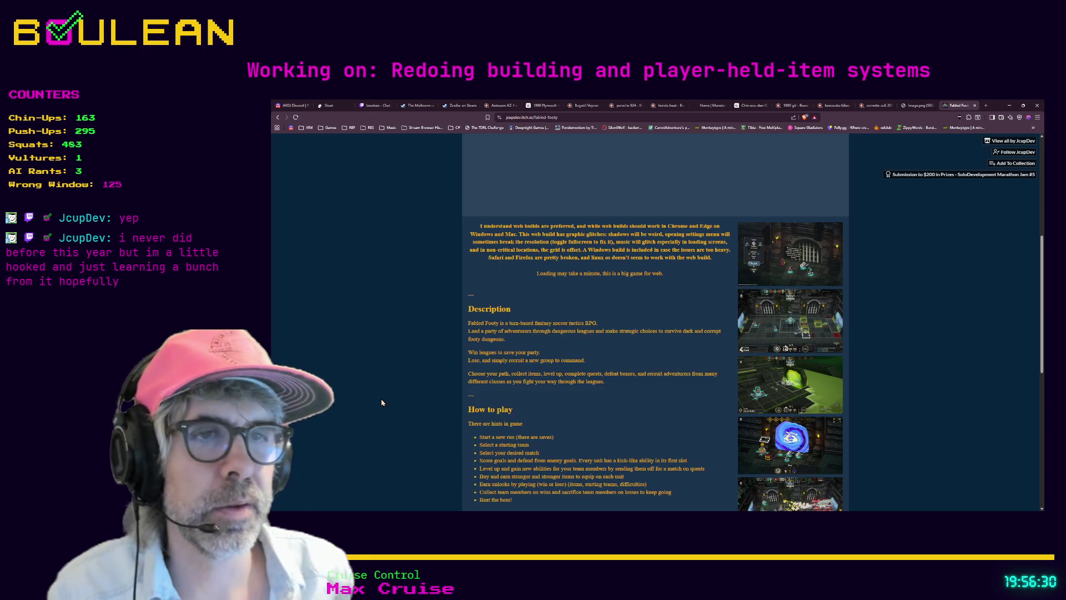
scroll(409, 354, "down", 1)
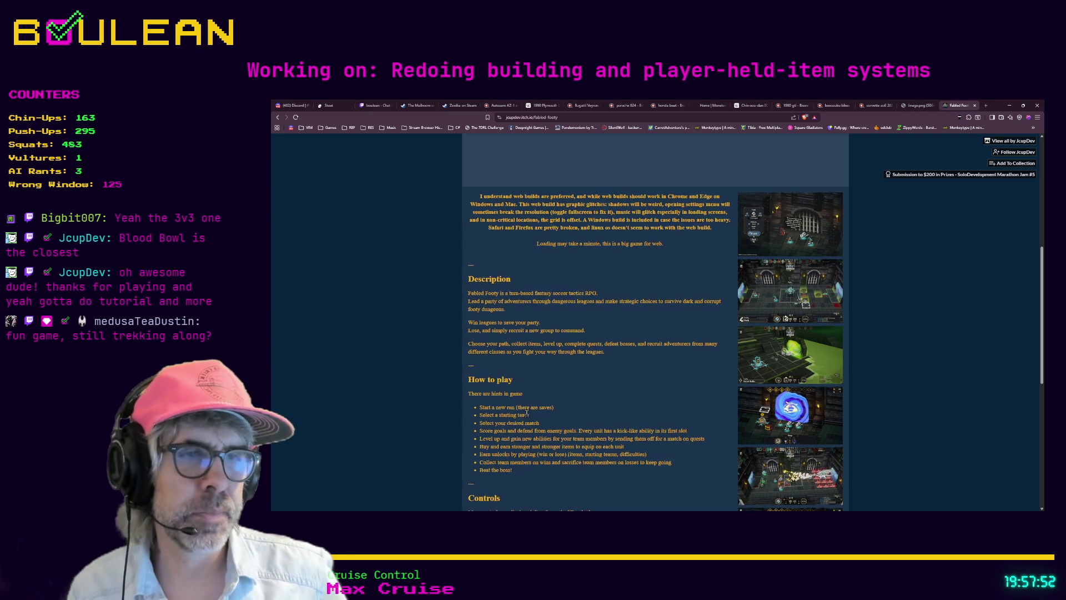
- Expand the Fabled Footy page's More information section to show tags and platforms
scroll(526, 413, "down", 4)
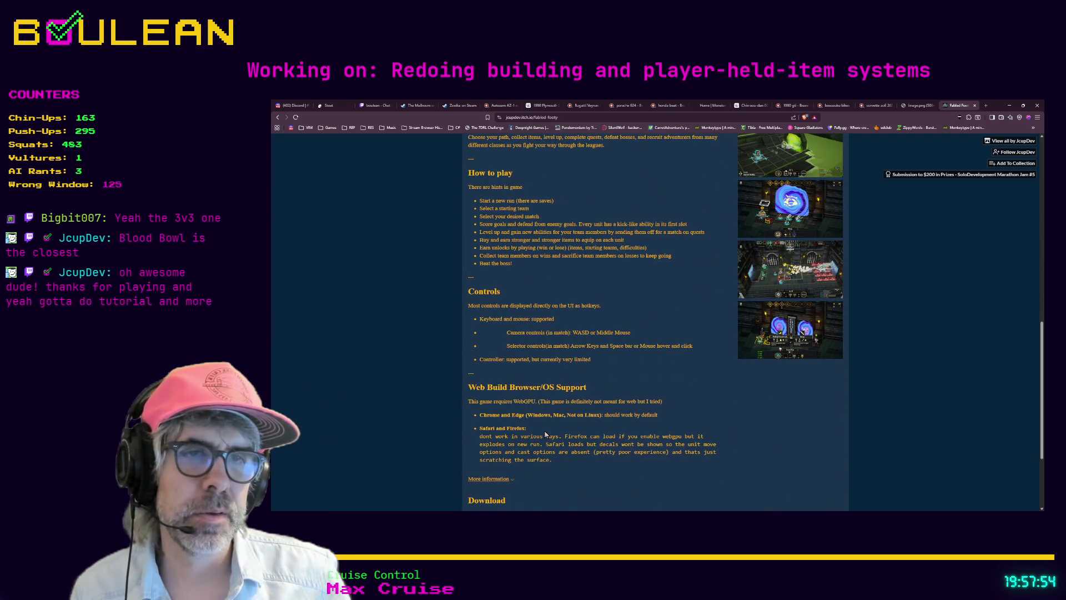
scroll(545, 434, "down", 2)
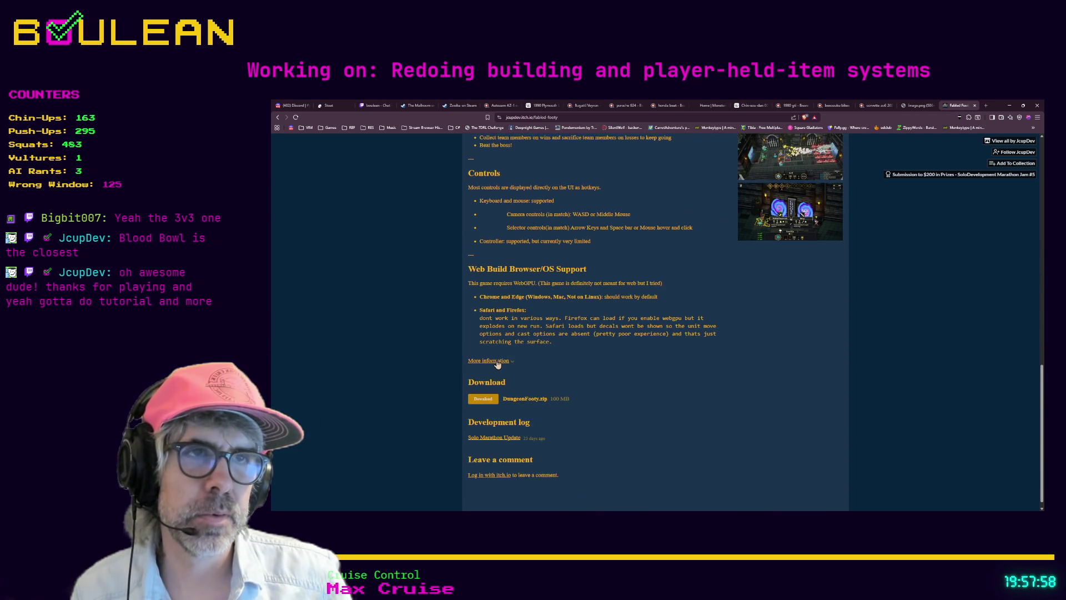
left_click(497, 362)
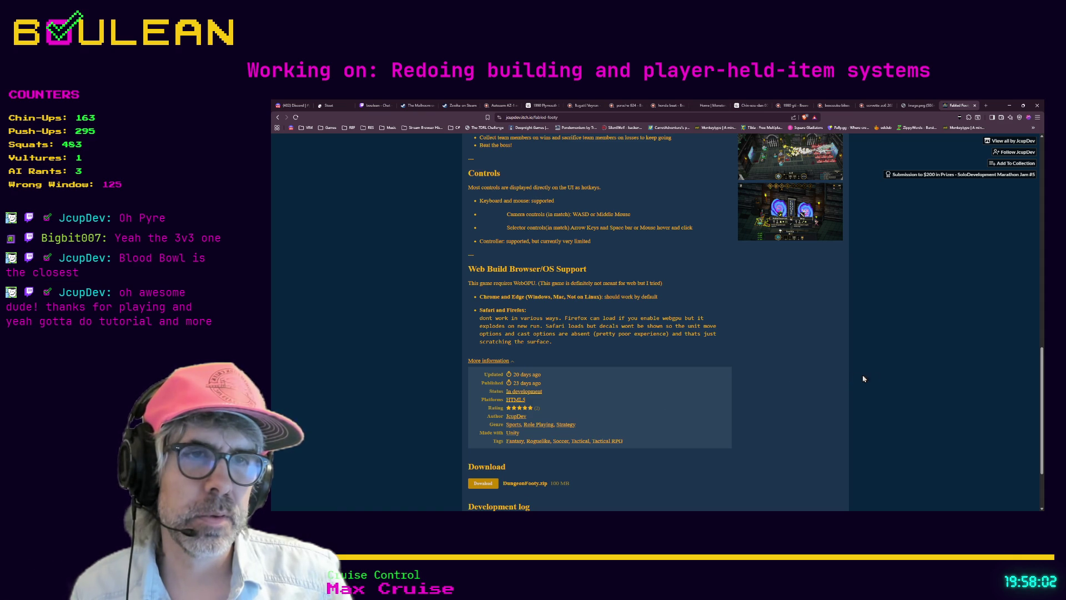
left_click_drag(1041, 389, 1026, 169)
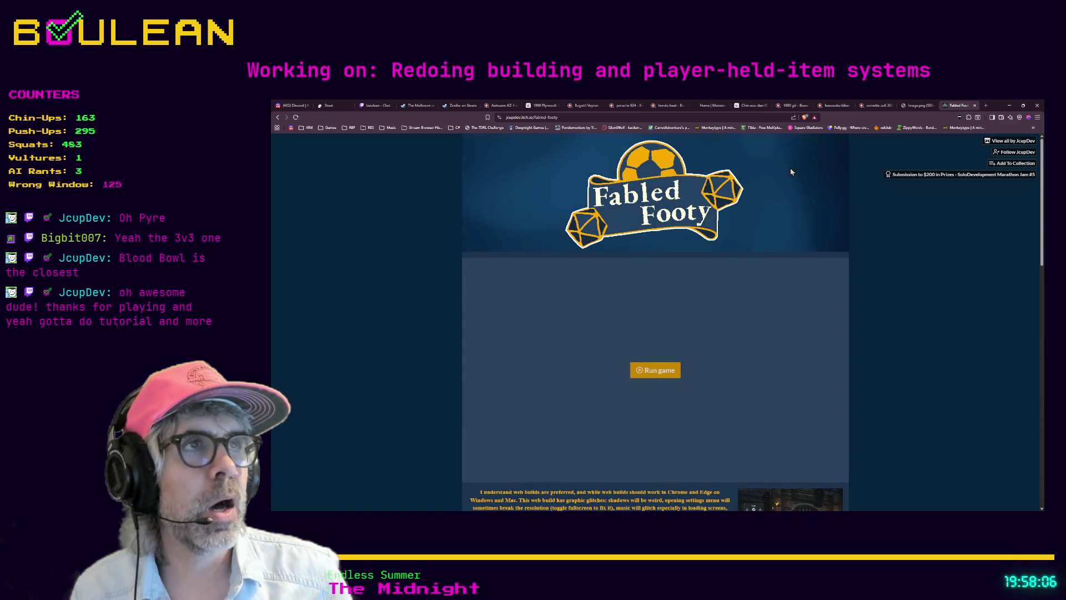
- Search 'pyre game' in a new tab and open Pyre's Steam store page
left_click(679, 118)
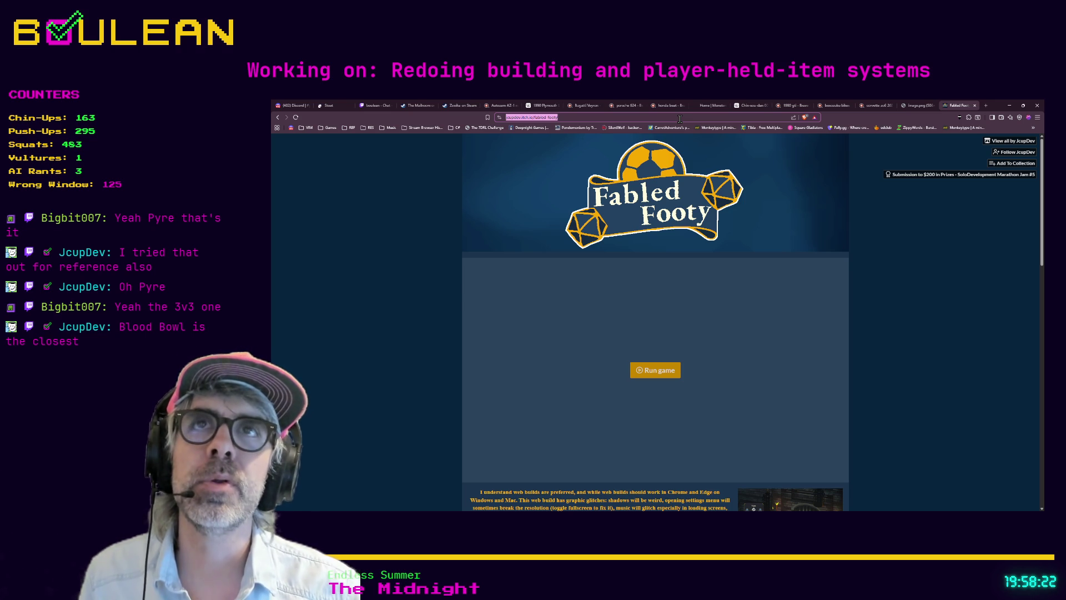
key("ctrl+t")
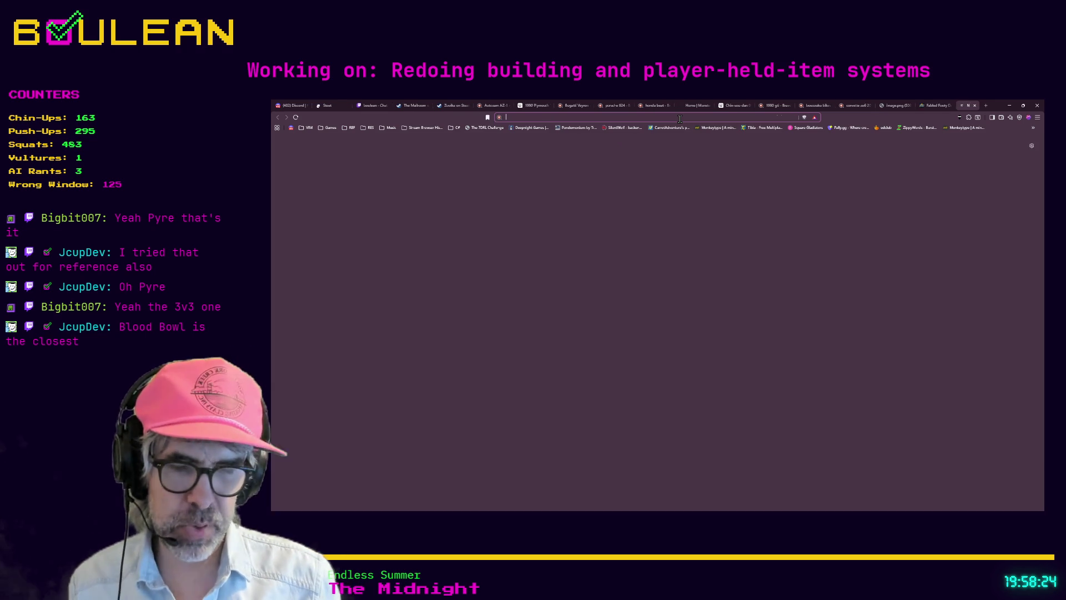
type("pyre game")
key("Return")
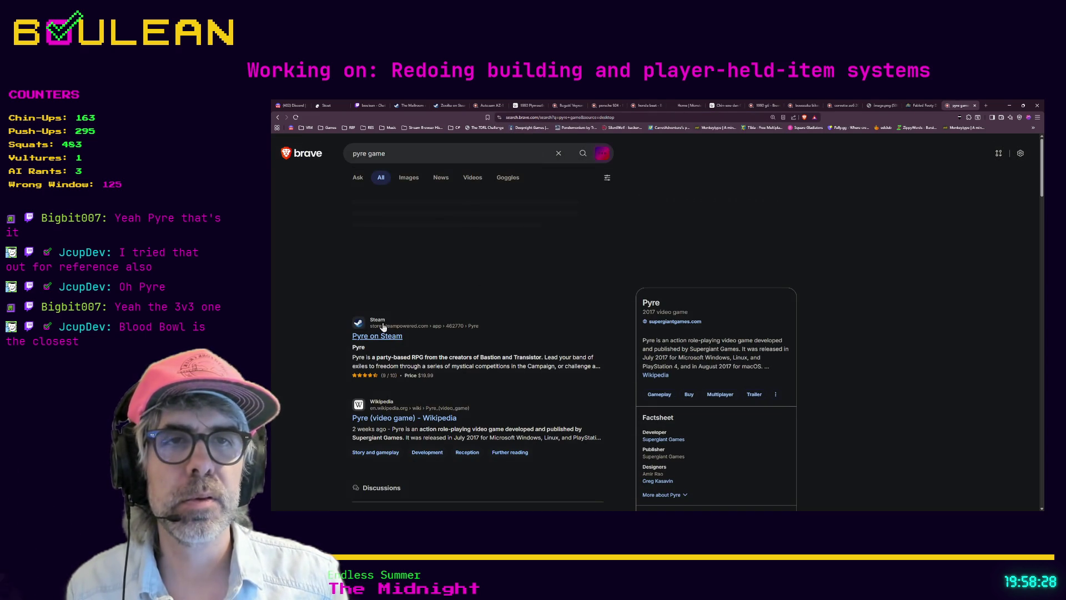
left_click(379, 336)
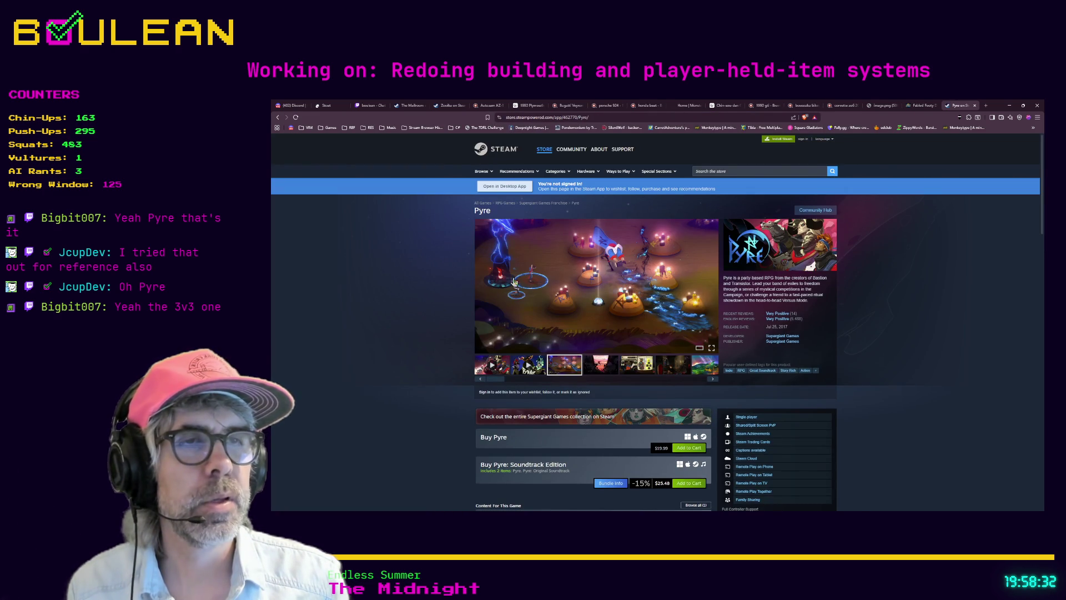
- Browse several Pyre screenshots enlarged, close the viewer, and go to Supergiant Games' developer page
left_click(579, 289)
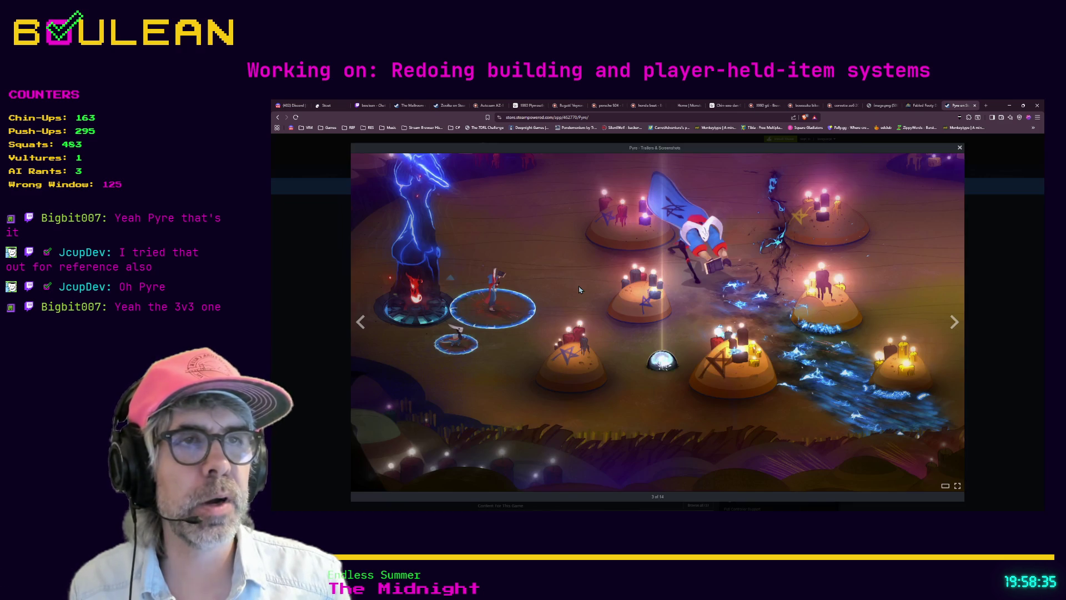
left_click(708, 365)
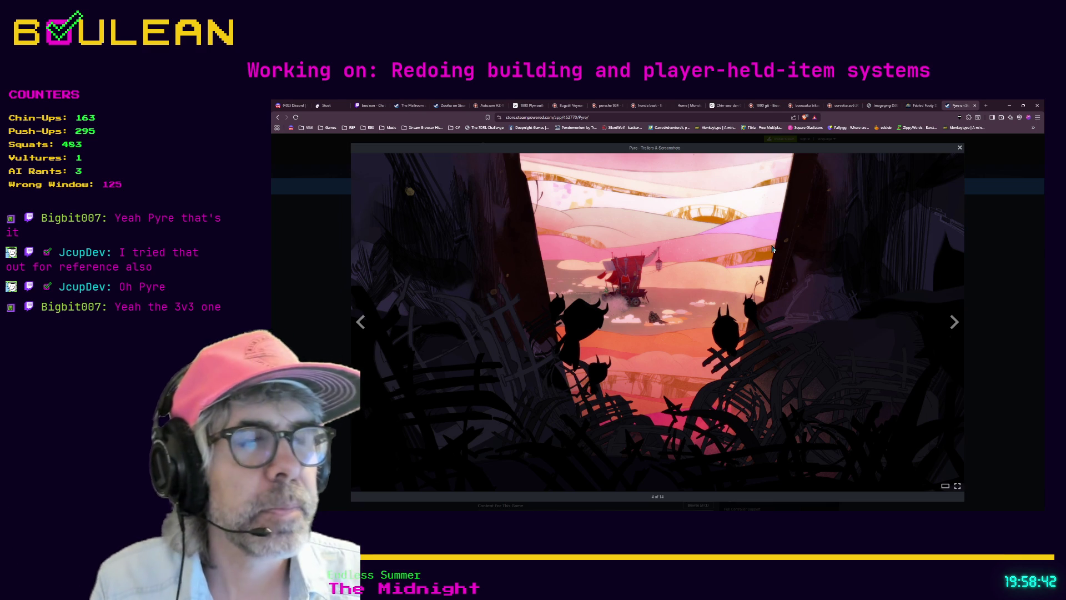
left_click(752, 238)
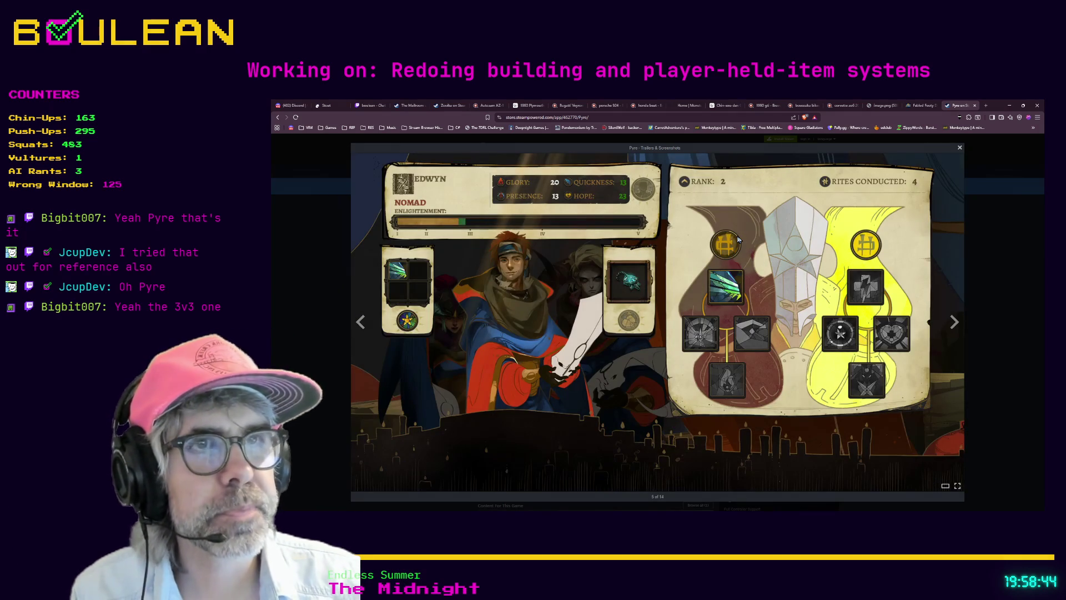
left_click(739, 238)
left_click(738, 239)
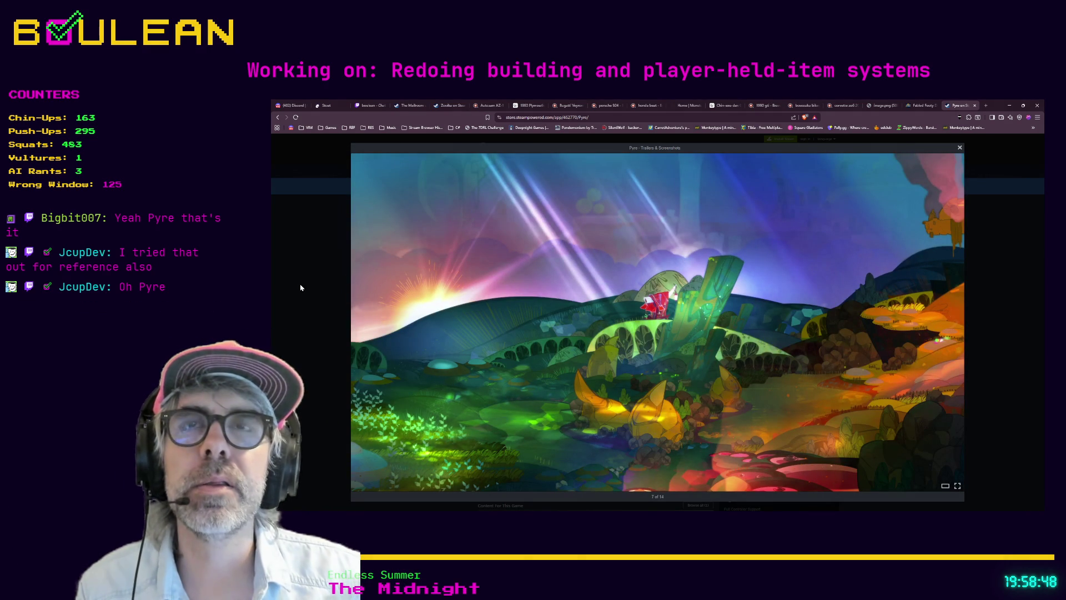
left_click(301, 287)
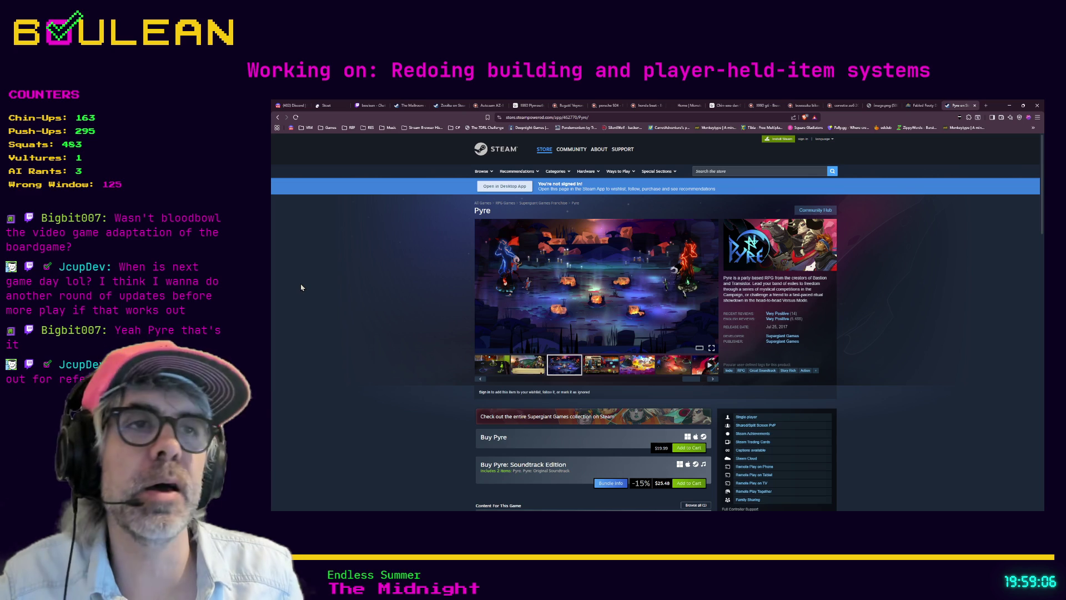
left_click(1010, 105)
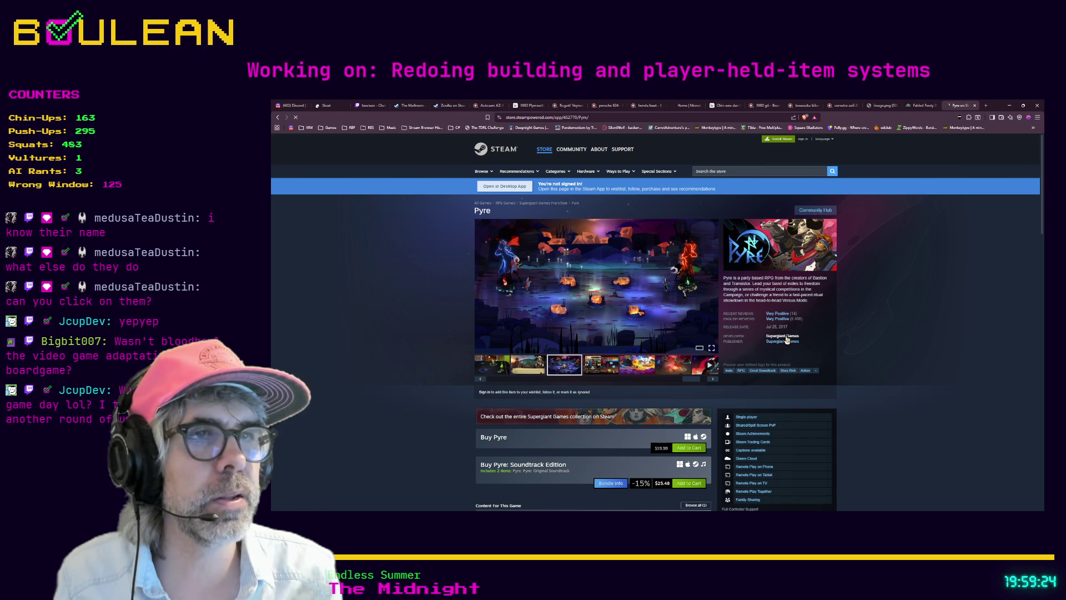
- Scroll through Supergiant Games' listings of Hades II, Hades, Transistor and Bastion, then open a new tab
scroll(422, 336, "down", 3)
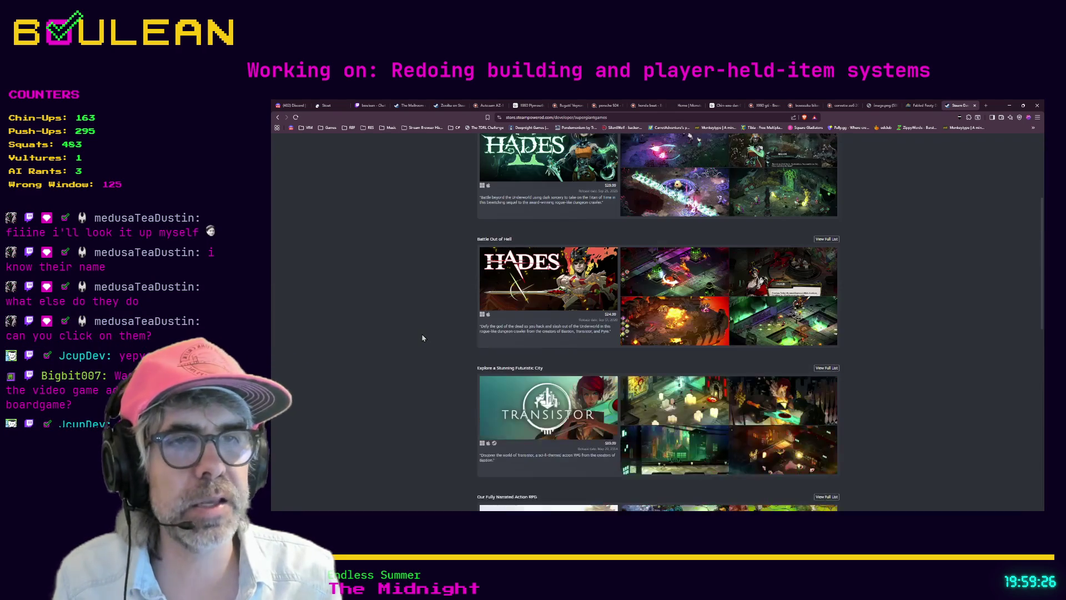
scroll(435, 341, "down", 3)
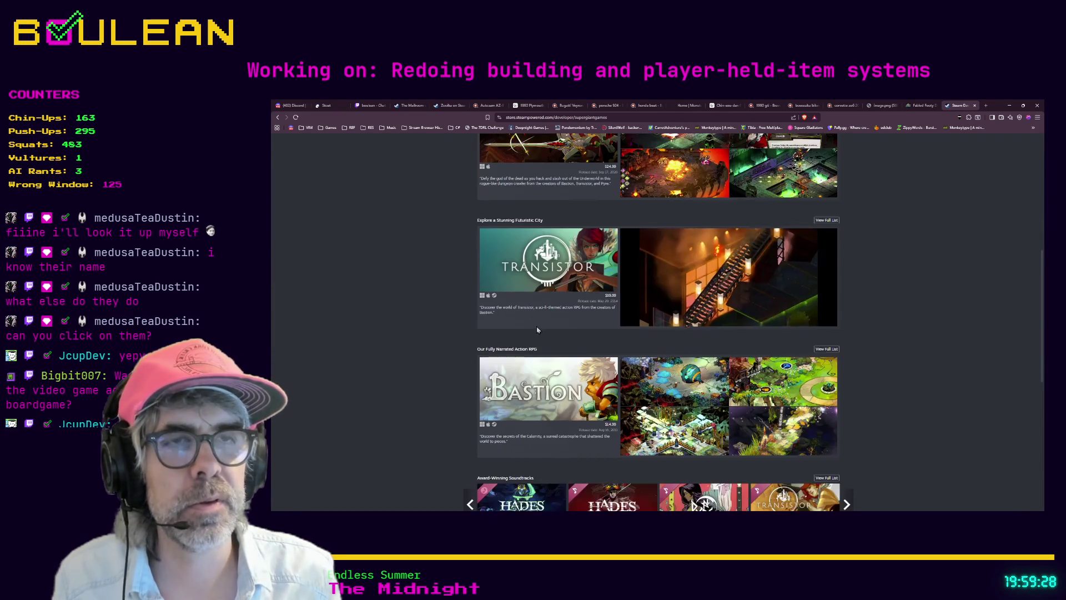
scroll(537, 329, "down", 1)
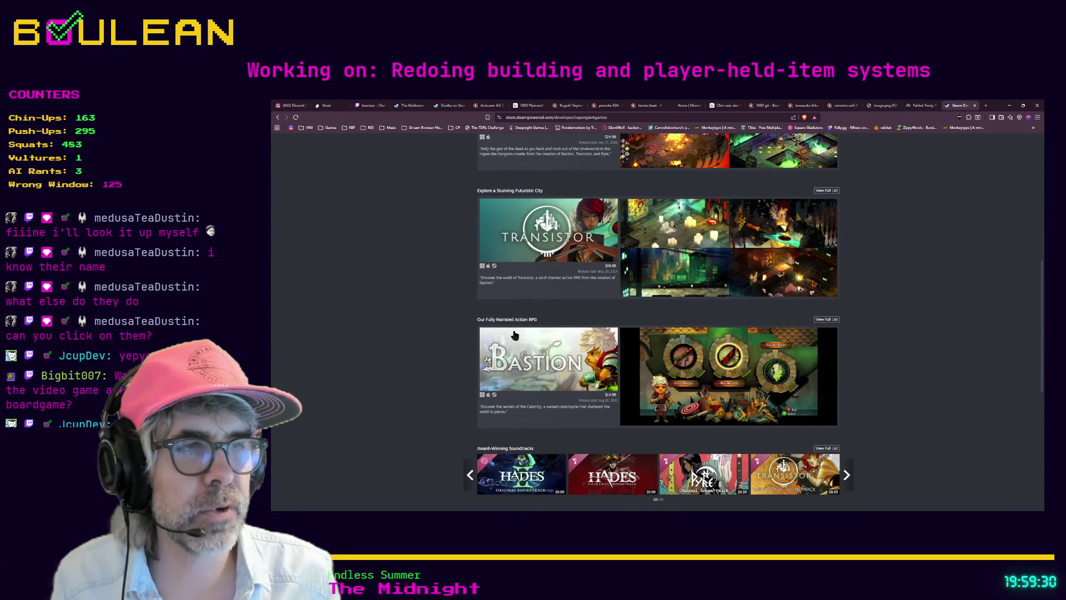
scroll(450, 348, "up", 3)
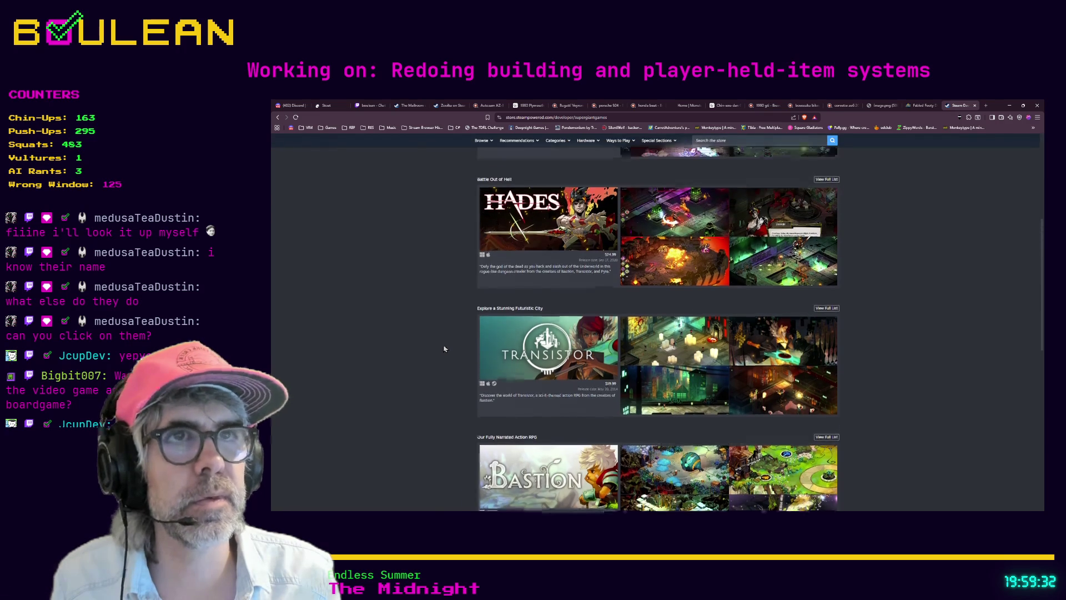
scroll(443, 348, "up", 1)
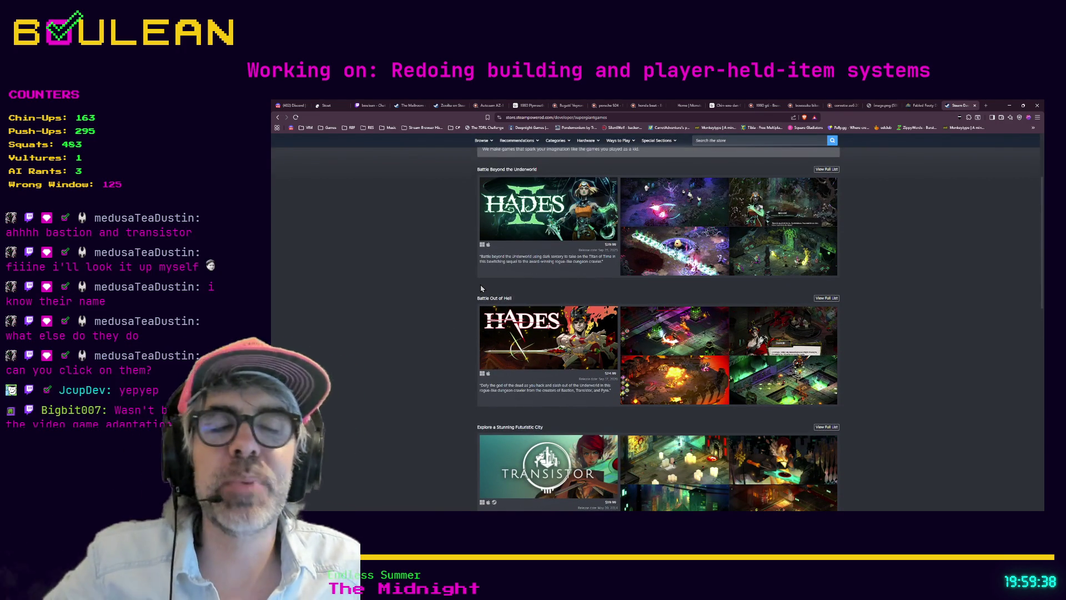
scroll(483, 303, "down", 2)
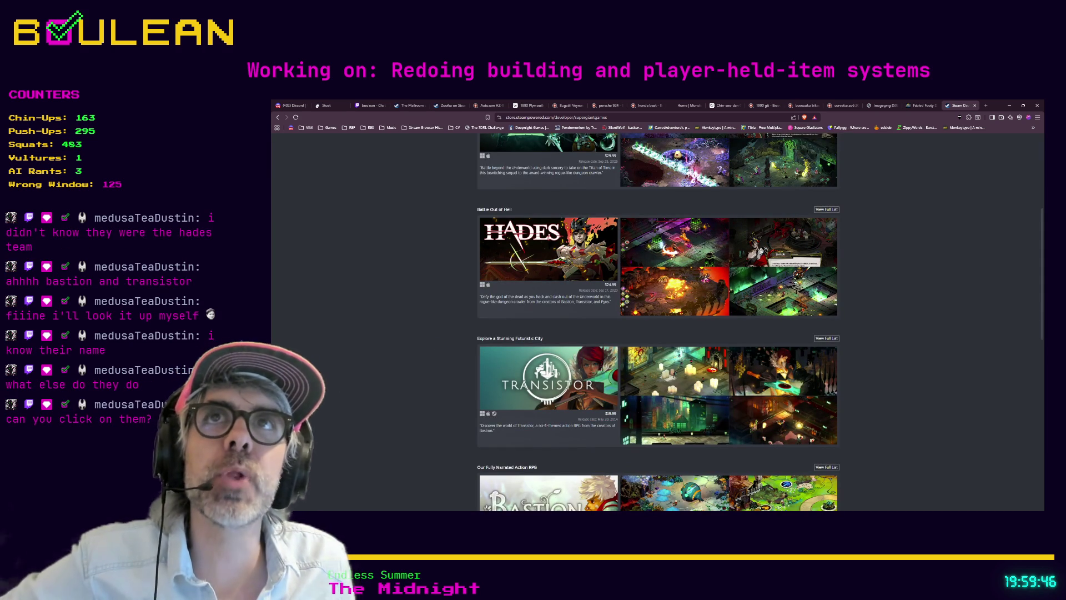
scroll(329, 263, "down", 3)
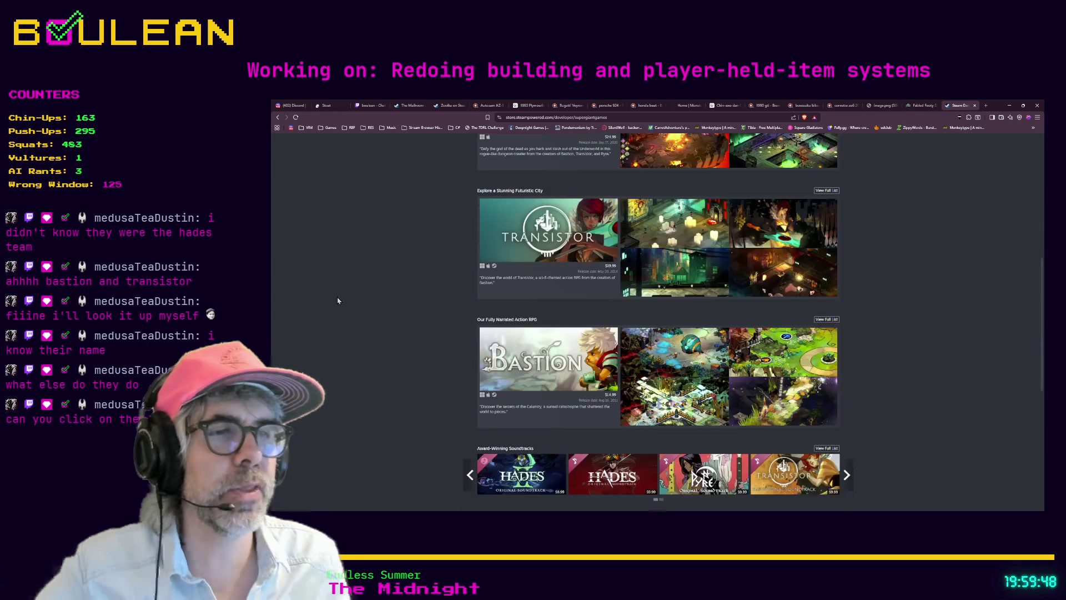
key("ctrl+t")
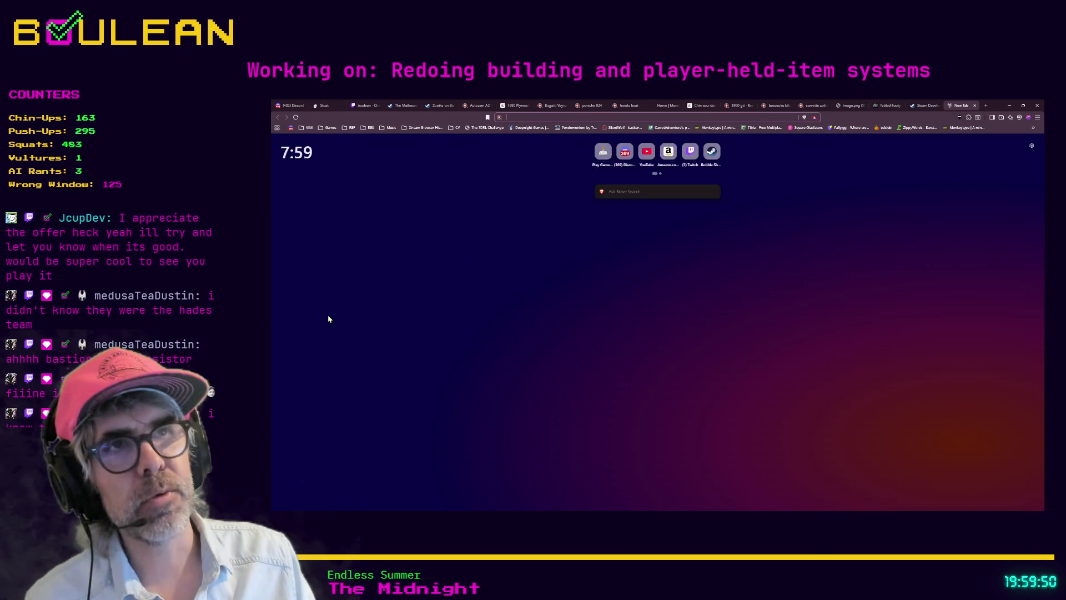
- Search 'bloodbowl board game' and open BoardGameGeek's Blood Bowl (2016 Edition) page in a new tab
type("bloodbow")
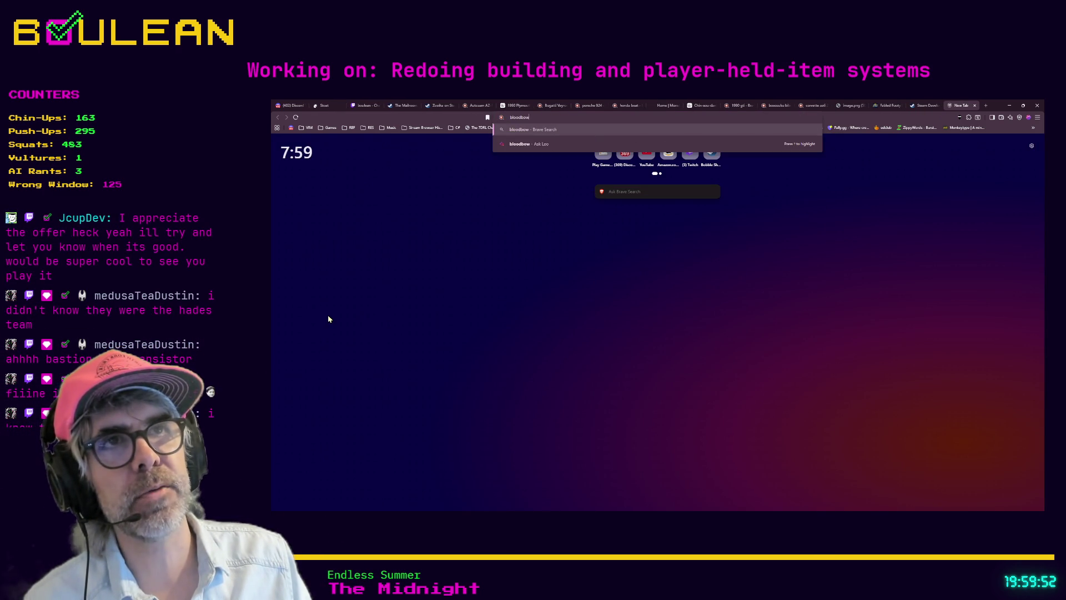
type("l board game")
key("Return")
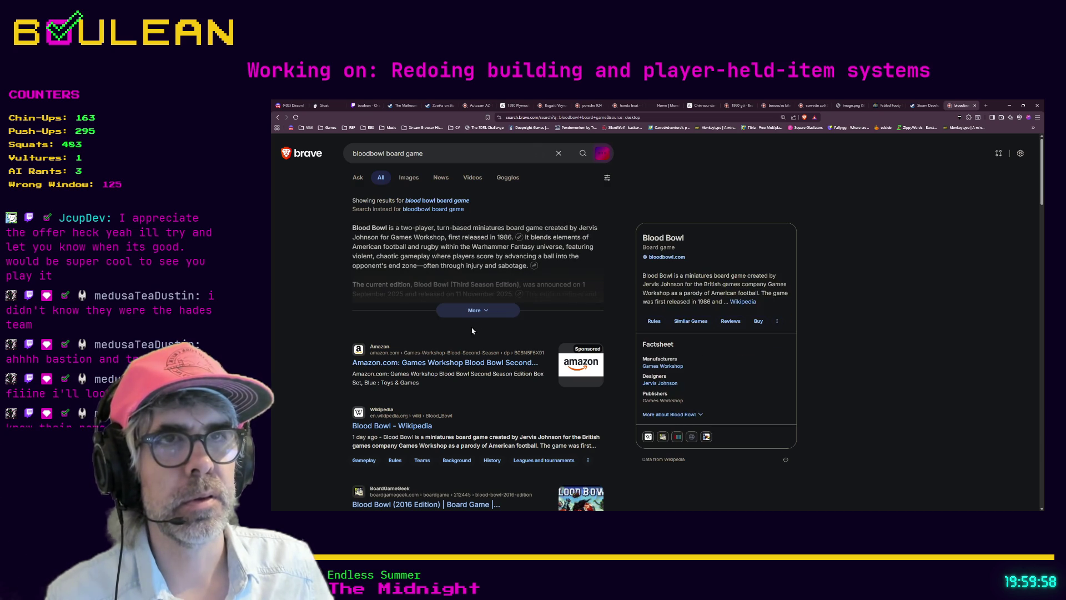
scroll(311, 361, "down", 1)
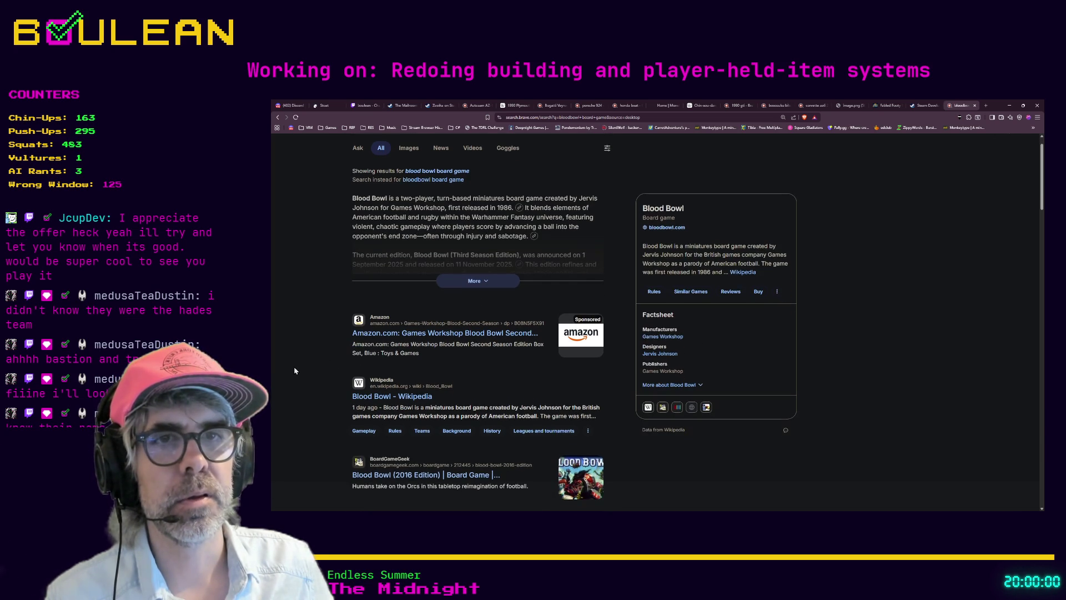
scroll(322, 388, "down", 3)
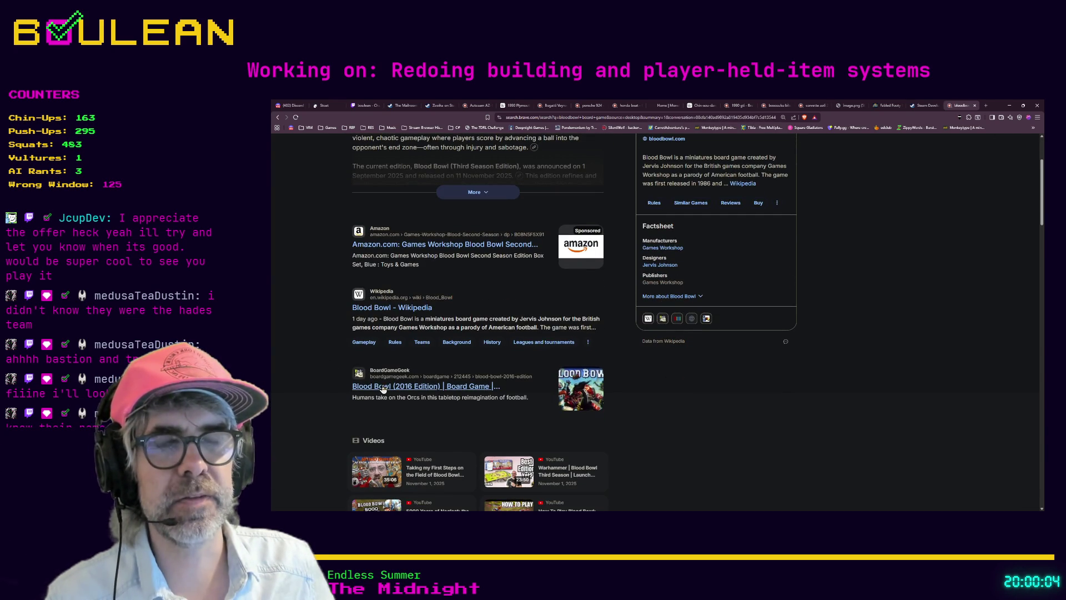
middle_click(367, 389)
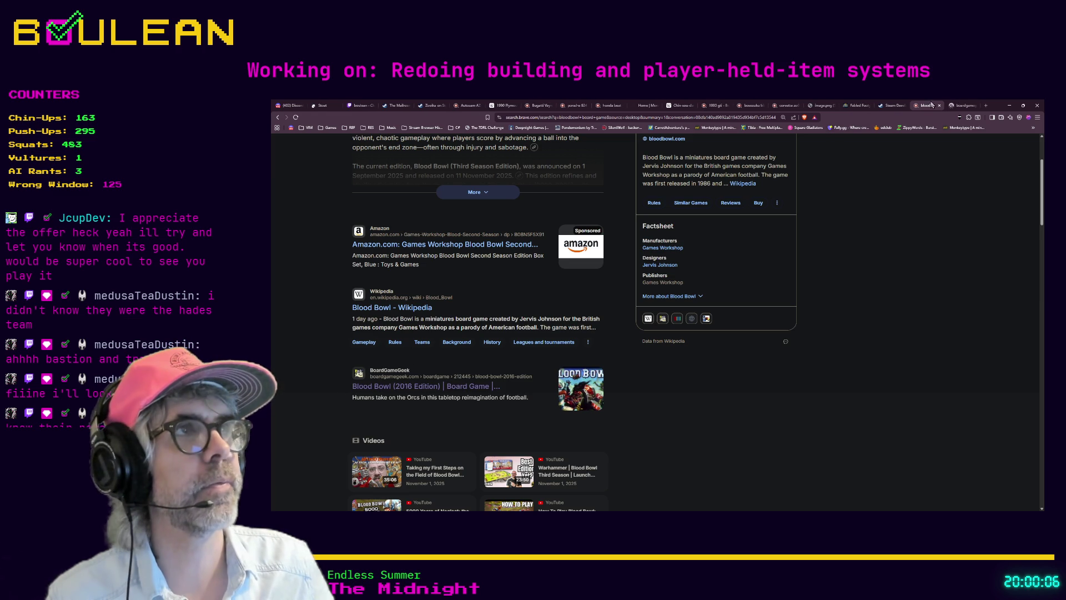
left_click(959, 105)
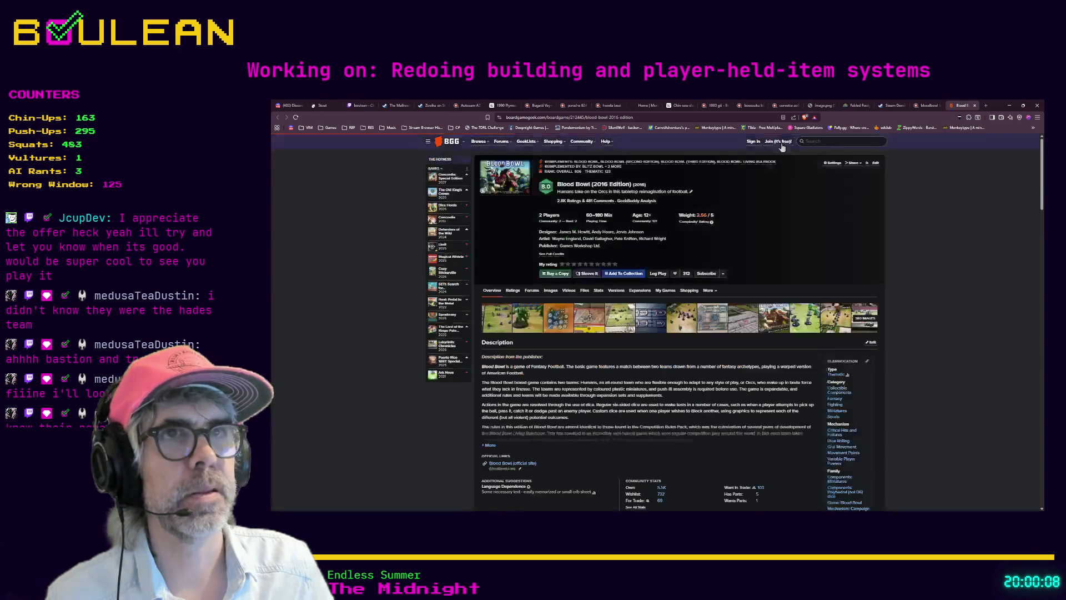
- Page through the Blood Bowl images from box cover to Orc team, then minimize the browser
left_click(504, 214)
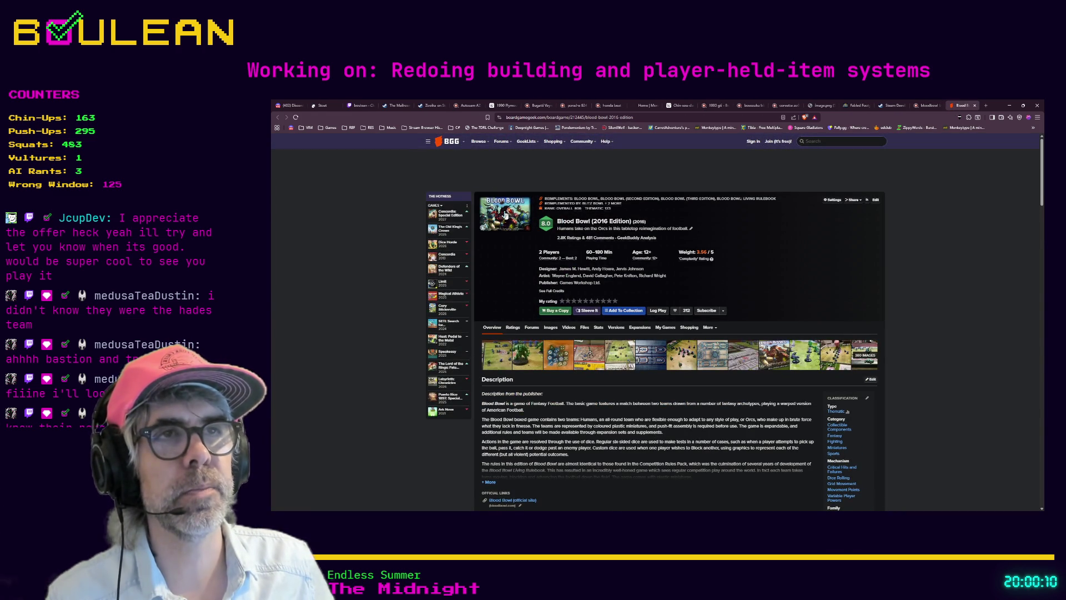
left_click(594, 220)
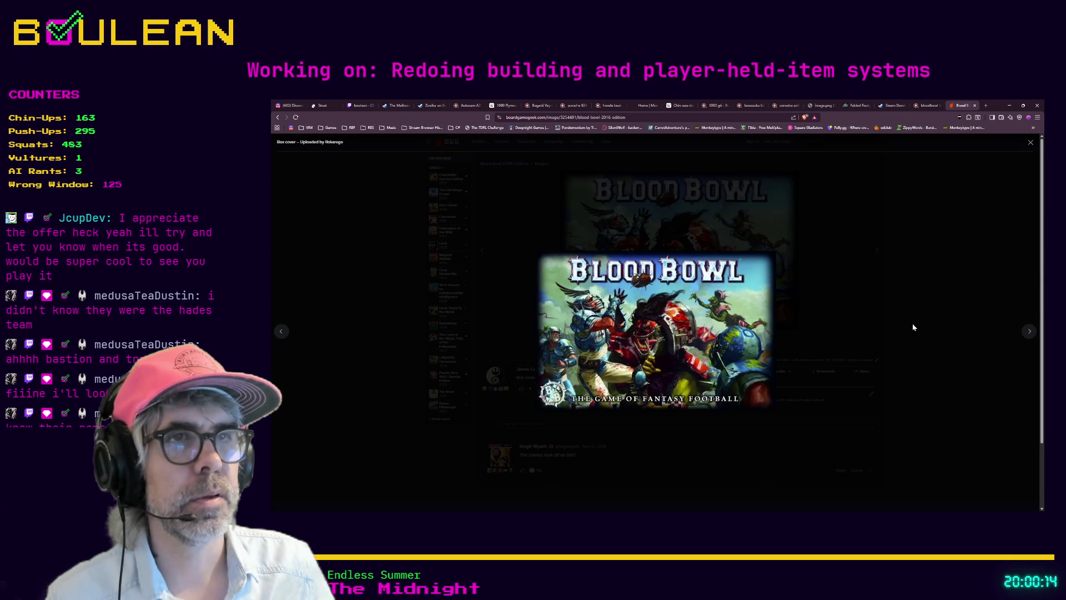
left_click(1027, 331)
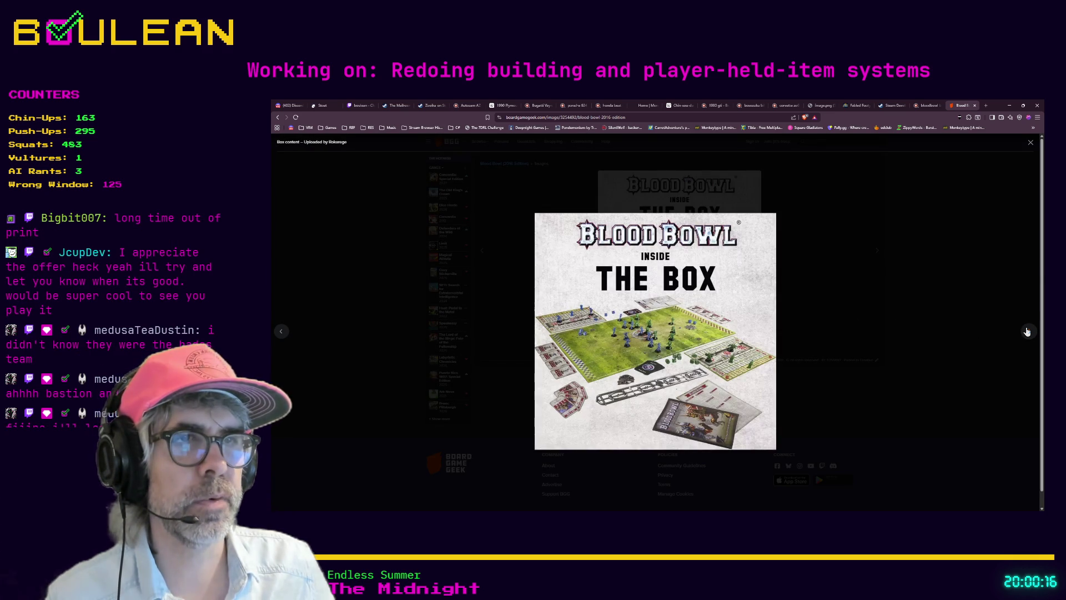
left_click(1027, 331)
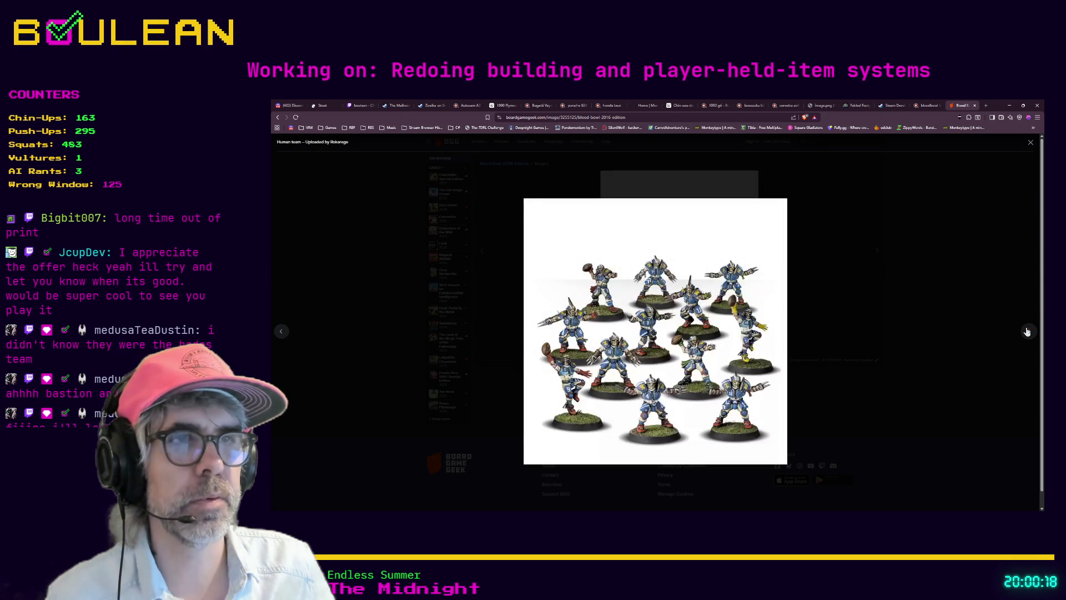
left_click(1027, 331)
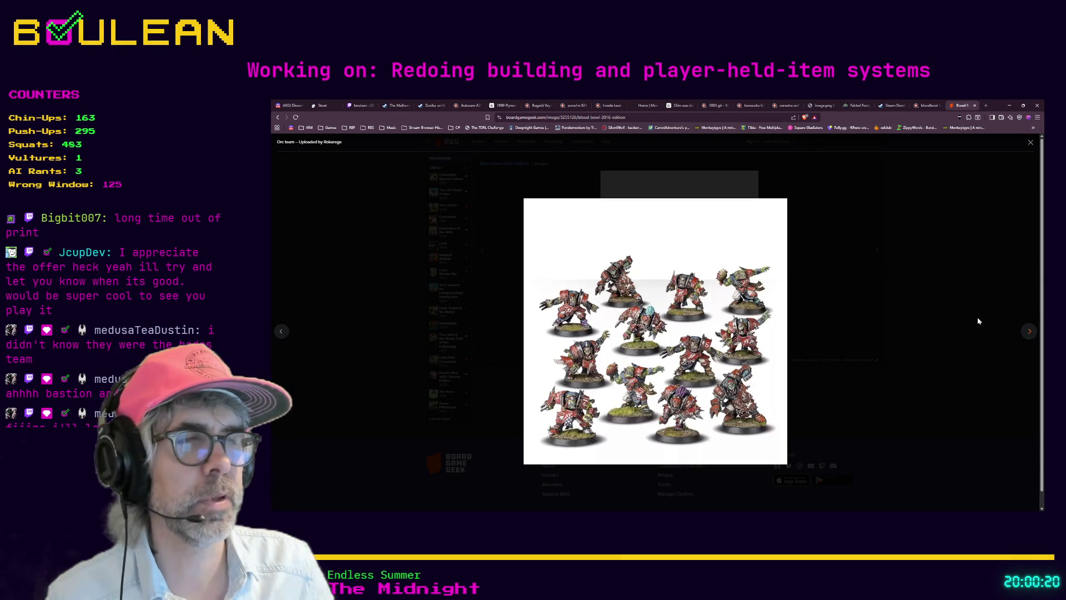
left_click(978, 319)
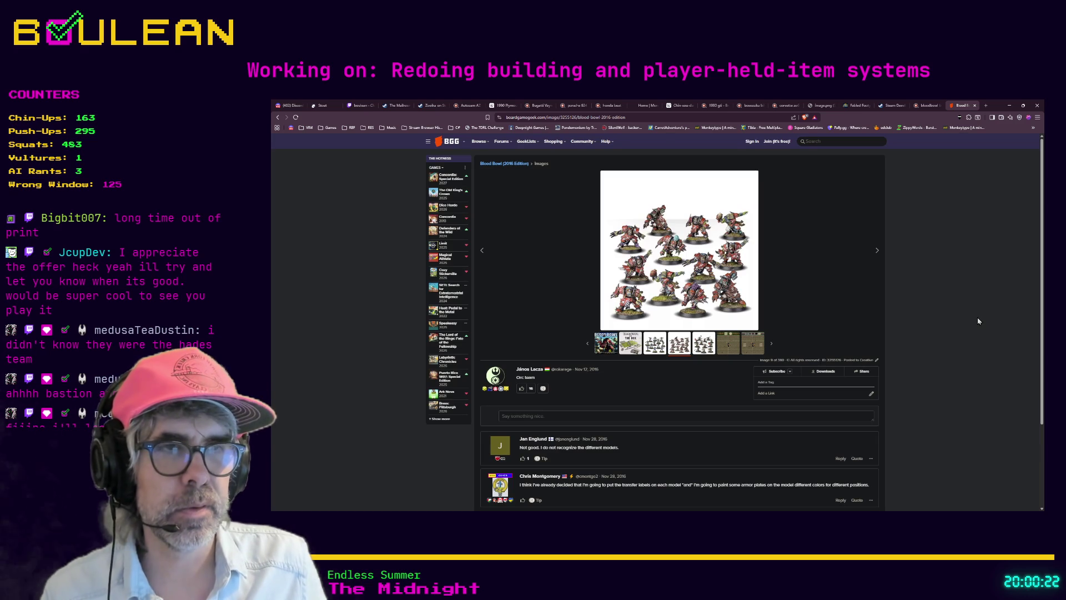
left_click(1009, 105)
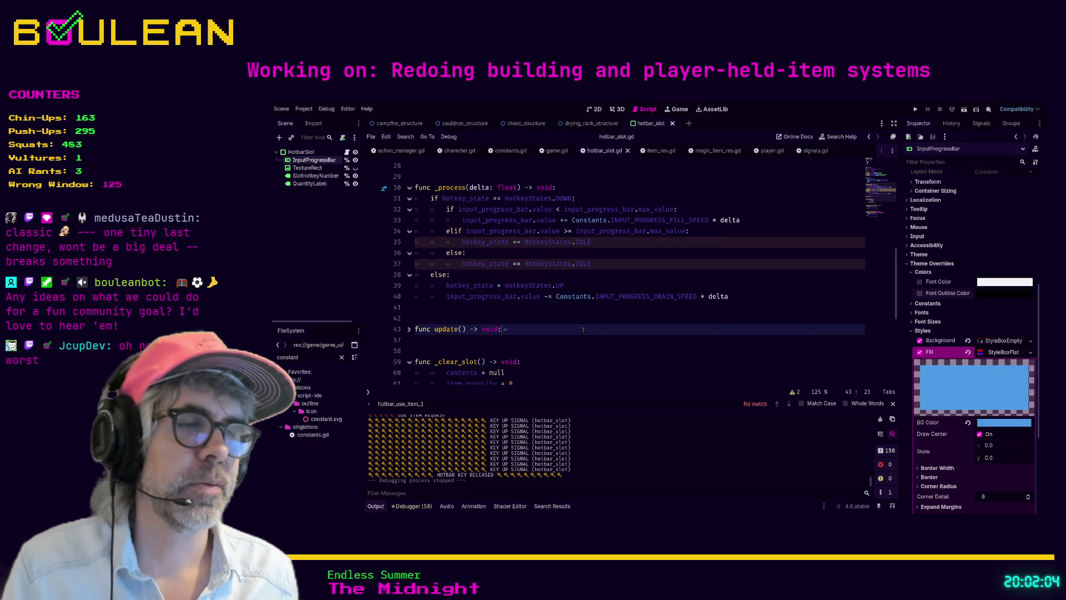
- Put the caret on empty line 42 of hotbar_slot.gd and save with Ctrl+S
left_click(507, 317)
key("ctrl+s")
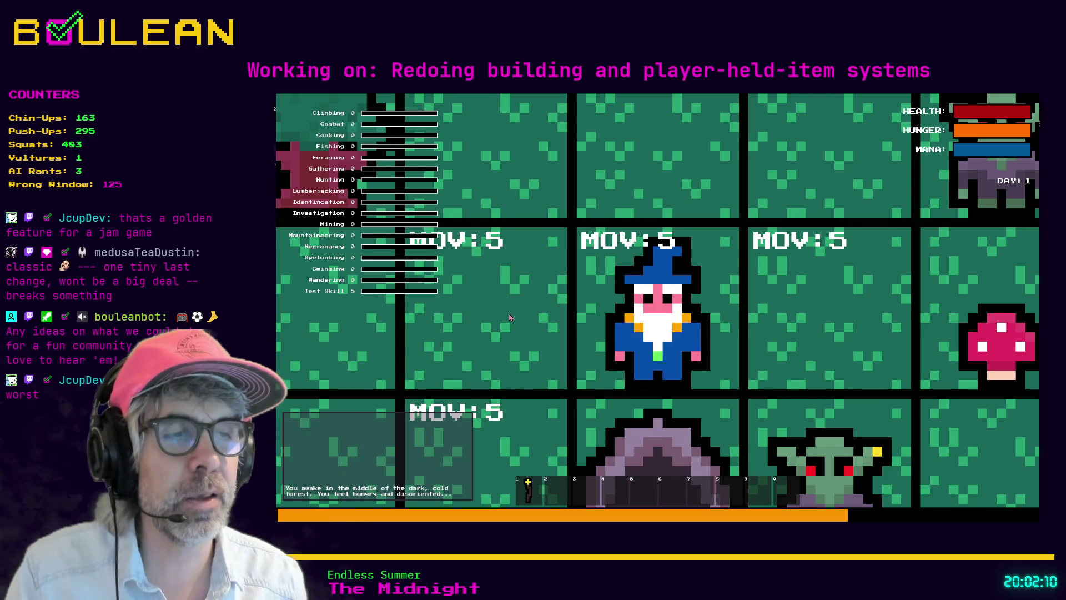
- Collect a red mushroom, hold hotbar key 2 to fill its use bar, then stop the game
scroll(509, 317, "down", 3)
key("Right")
key("Right")
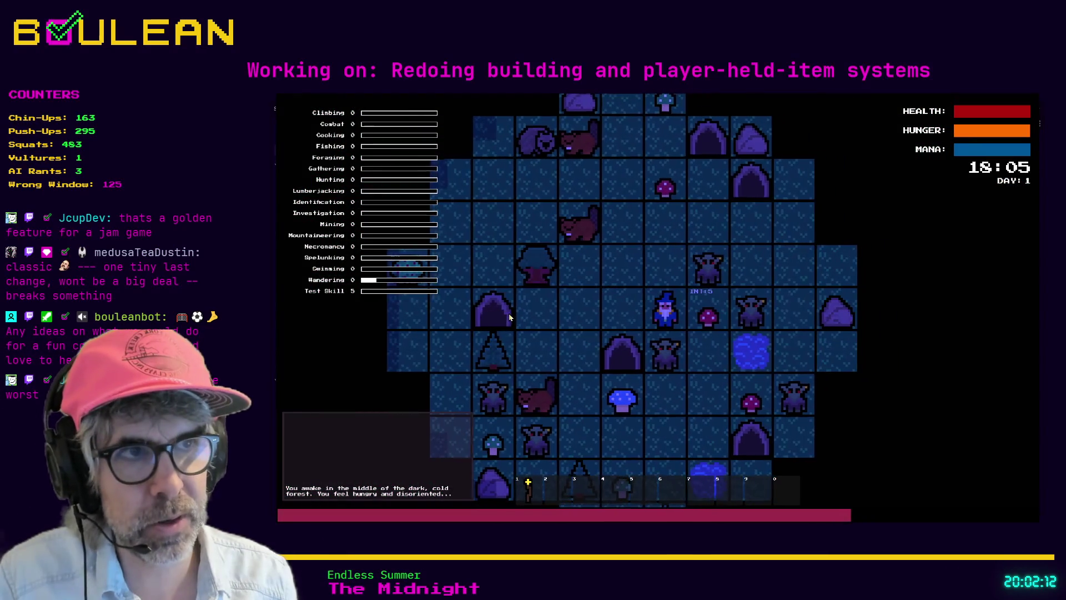
key("e")
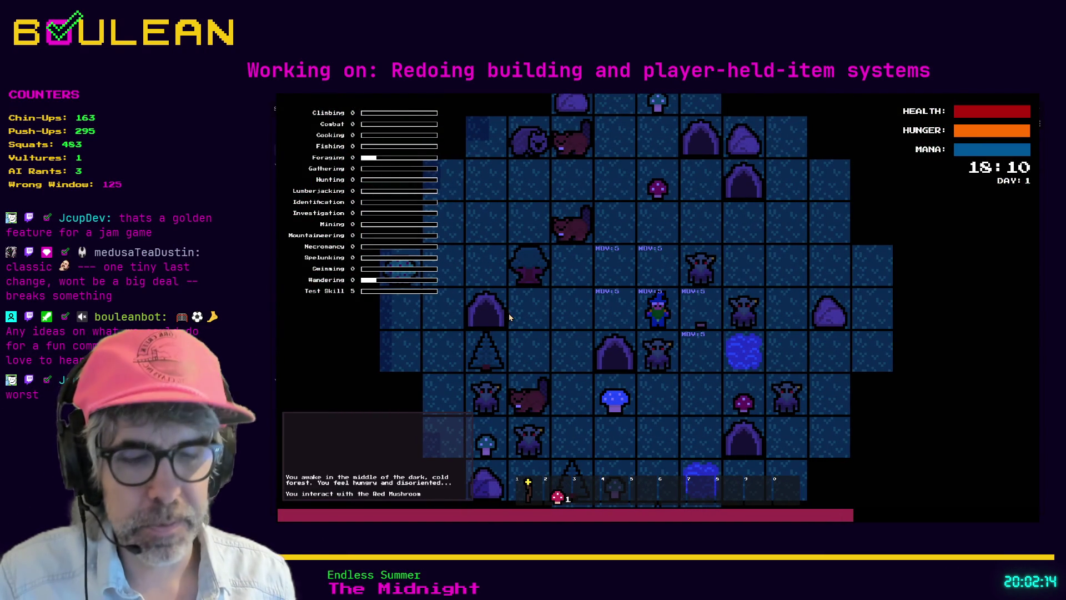
key("2")
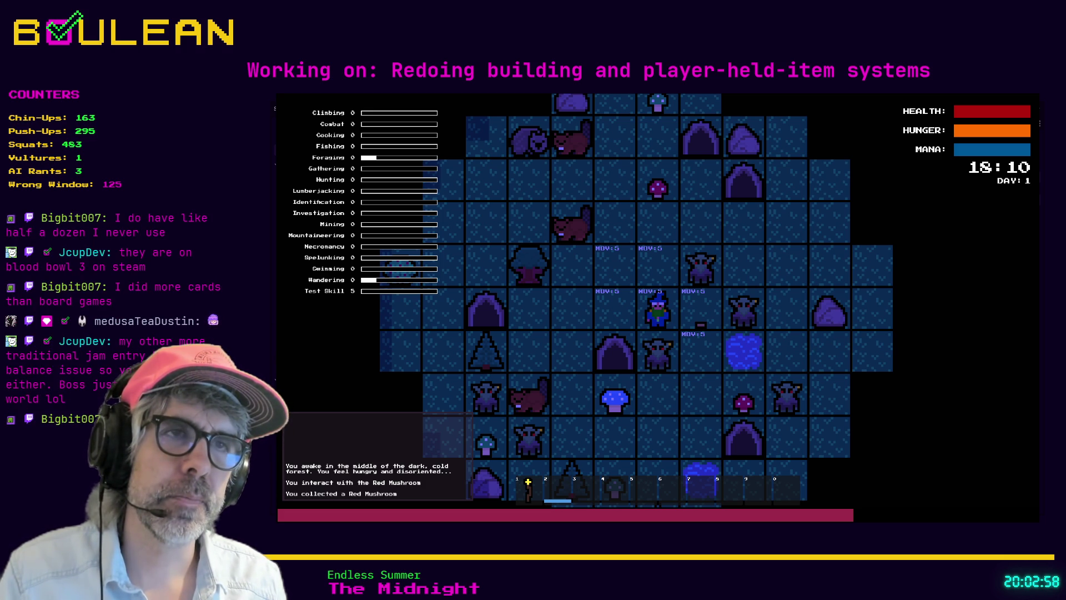
key("F8")
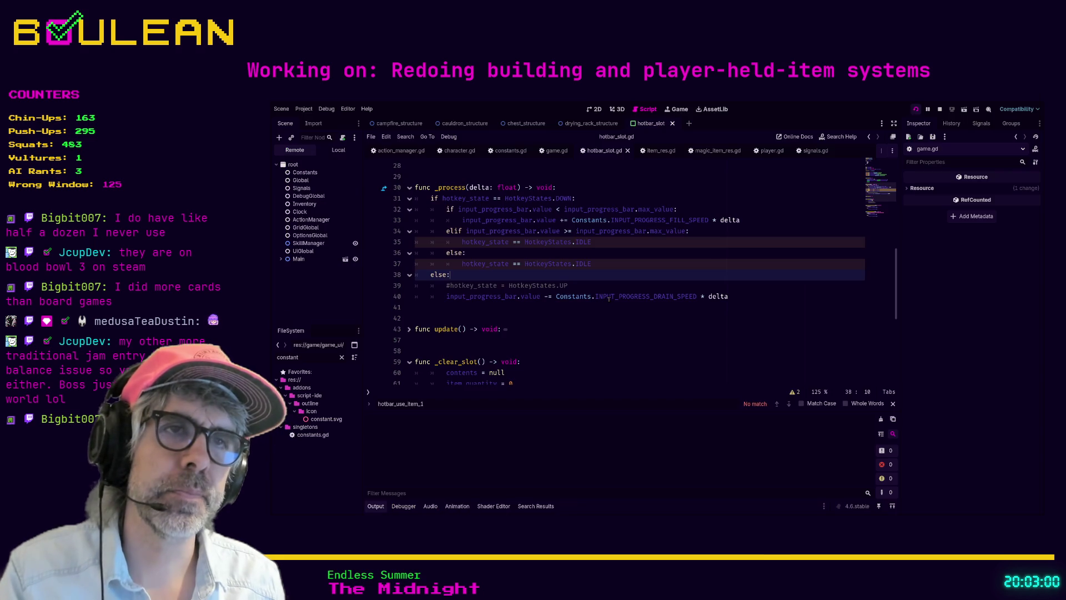
- Rerun the game, chop down the nearby tree and pick up its log
key("F5")
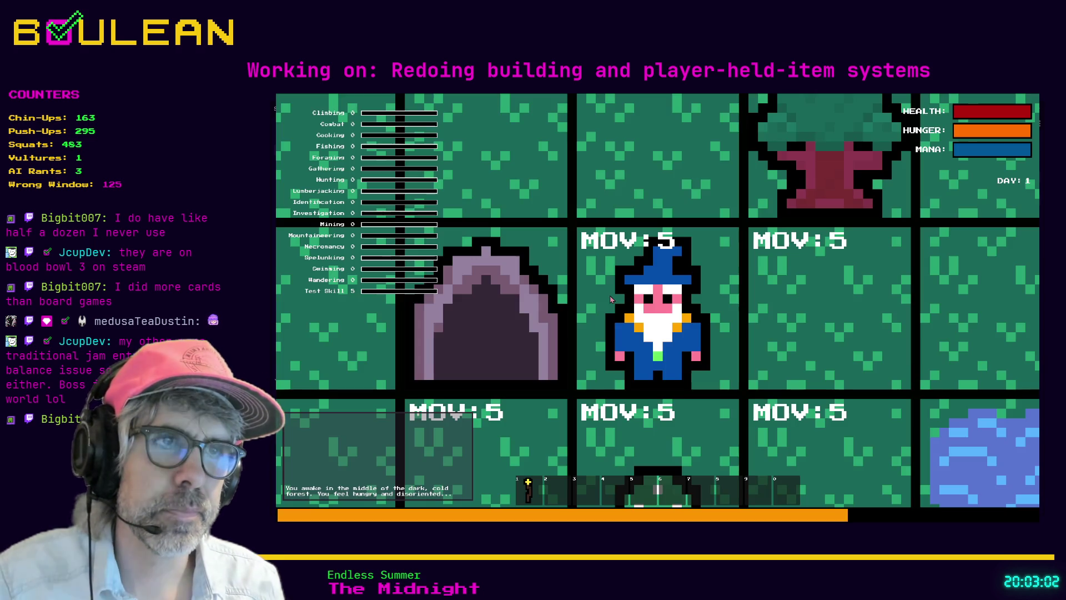
key("Up")
key("Right")
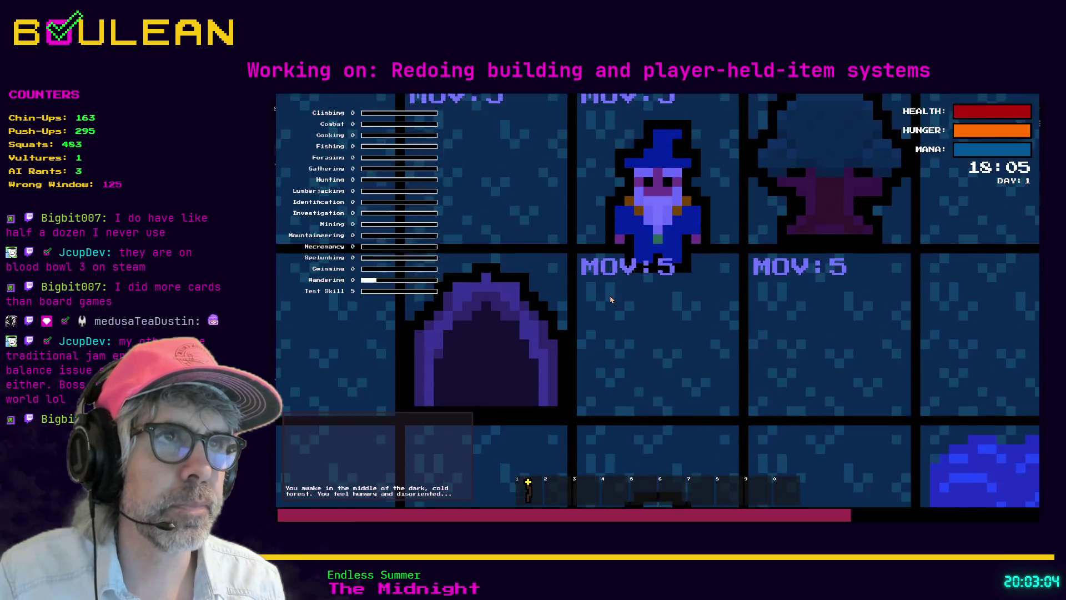
scroll(611, 299, "down", 3)
key("Right")
key("Right")
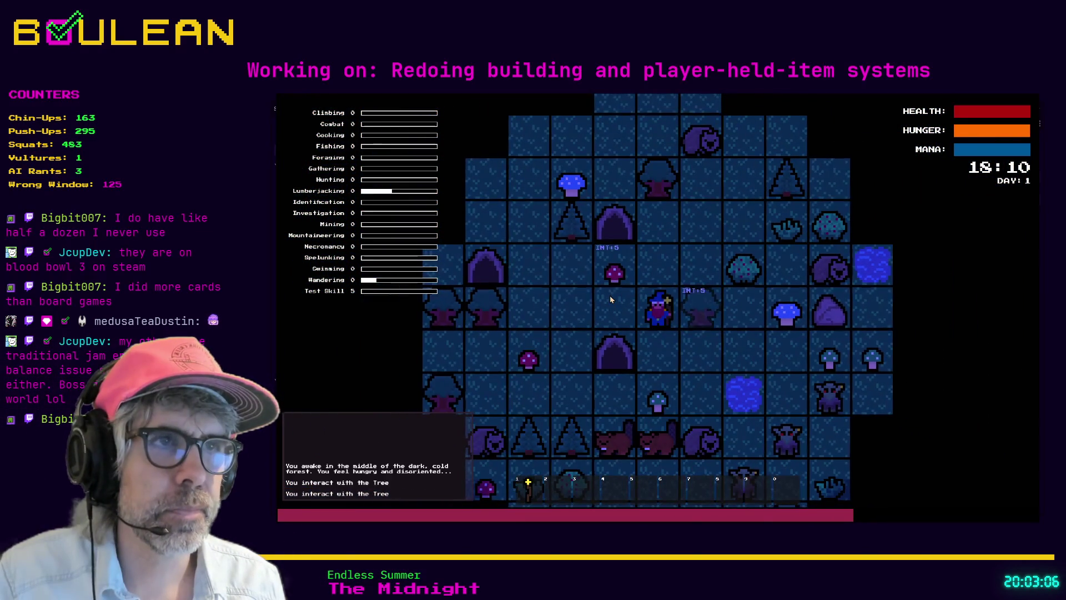
key("Up")
key("Right")
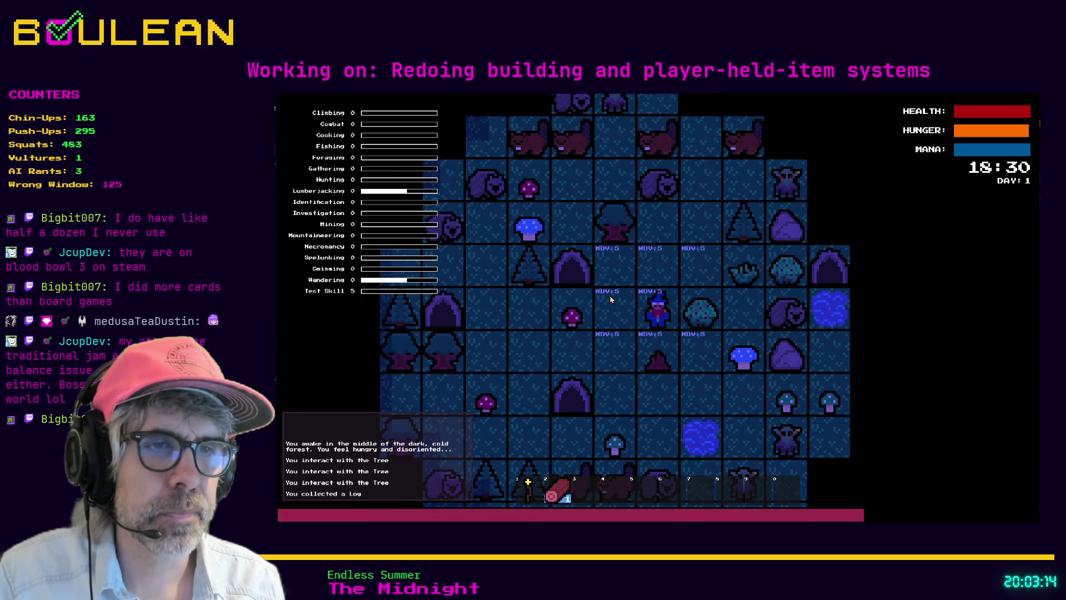
- Select hotbar slot 2, gather a berry from the berry bush and eat it
key("2")
key("2")
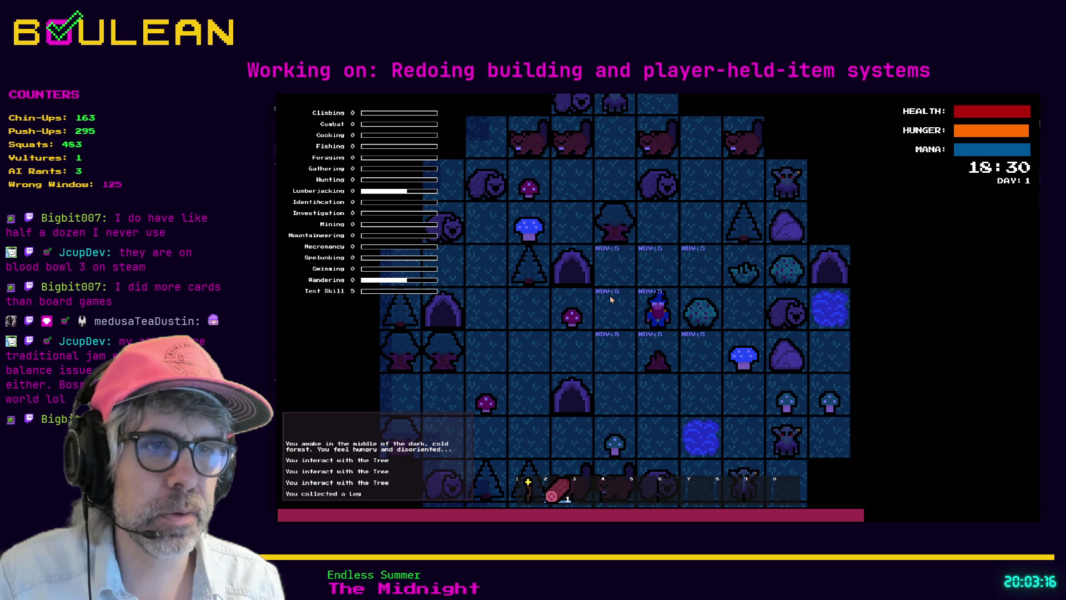
key("d")
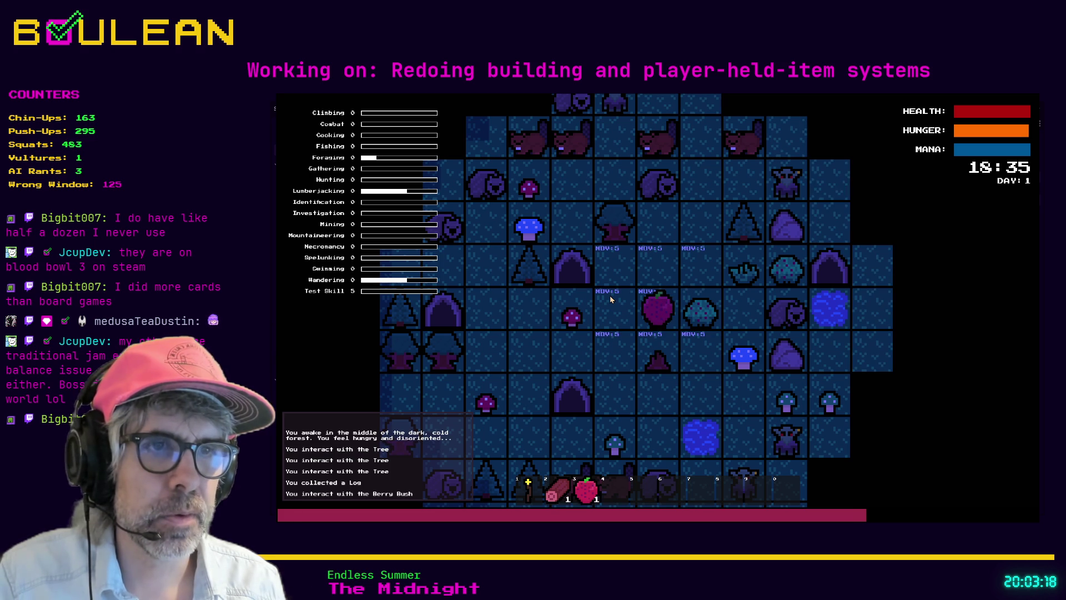
key("e")
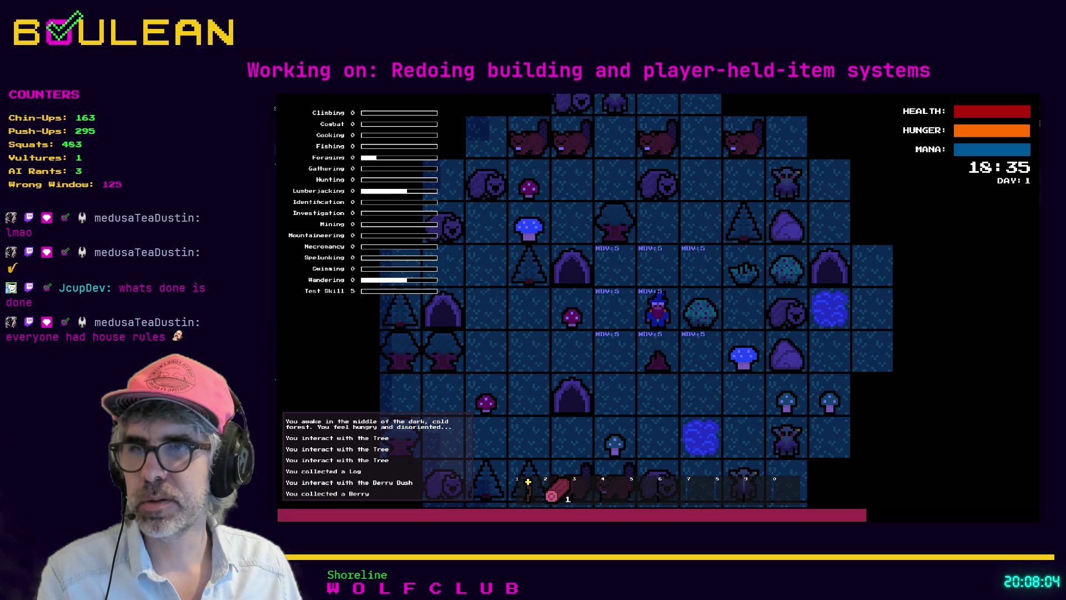
- Bring up the in-game debug console, return to the editor, and relaunch the game with F5
key("1")
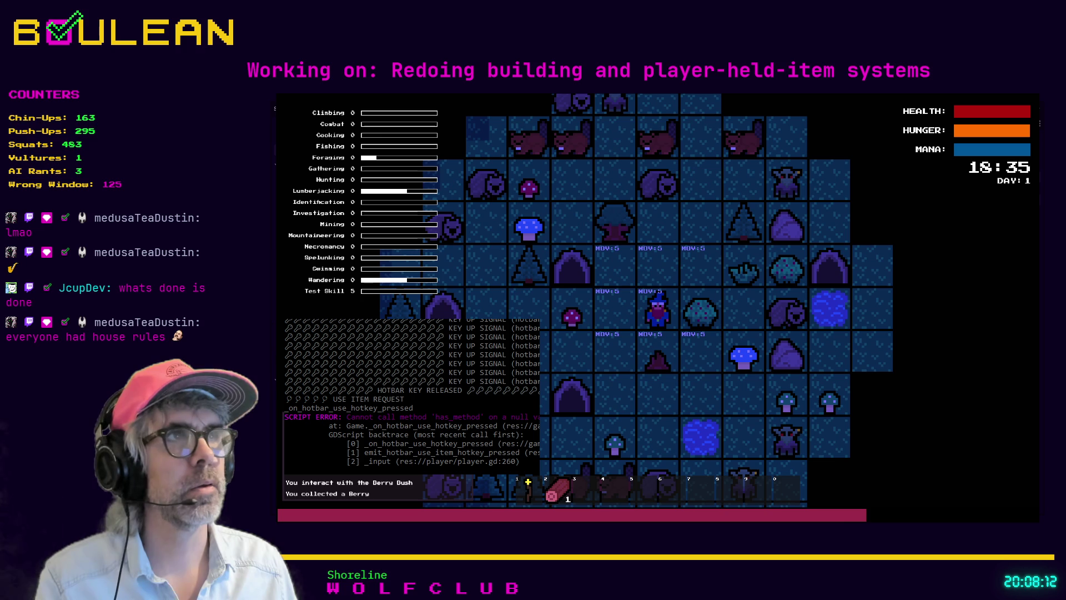
key("alt+Tab")
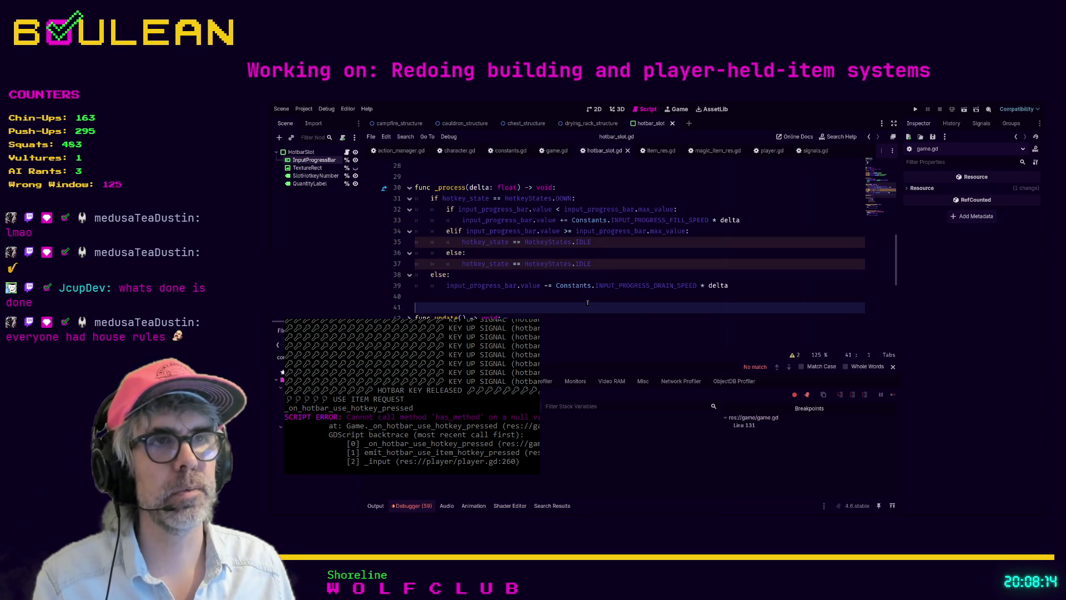
key("F5")
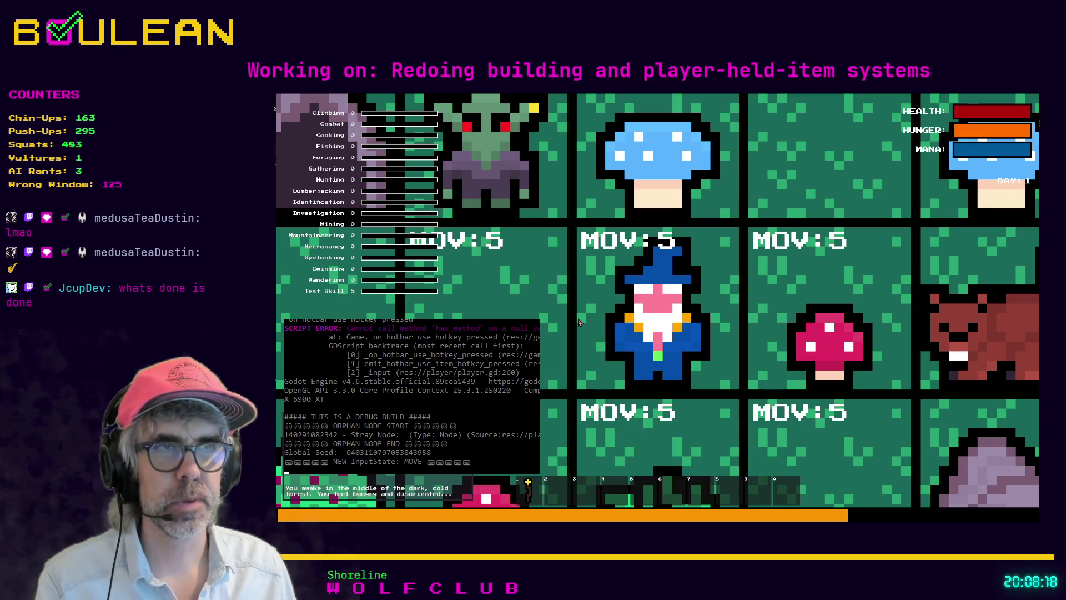
- Walk the wizard to the tree and chop it to collect a log
scroll(578, 322, "down", 1)
scroll(579, 322, "down", 4)
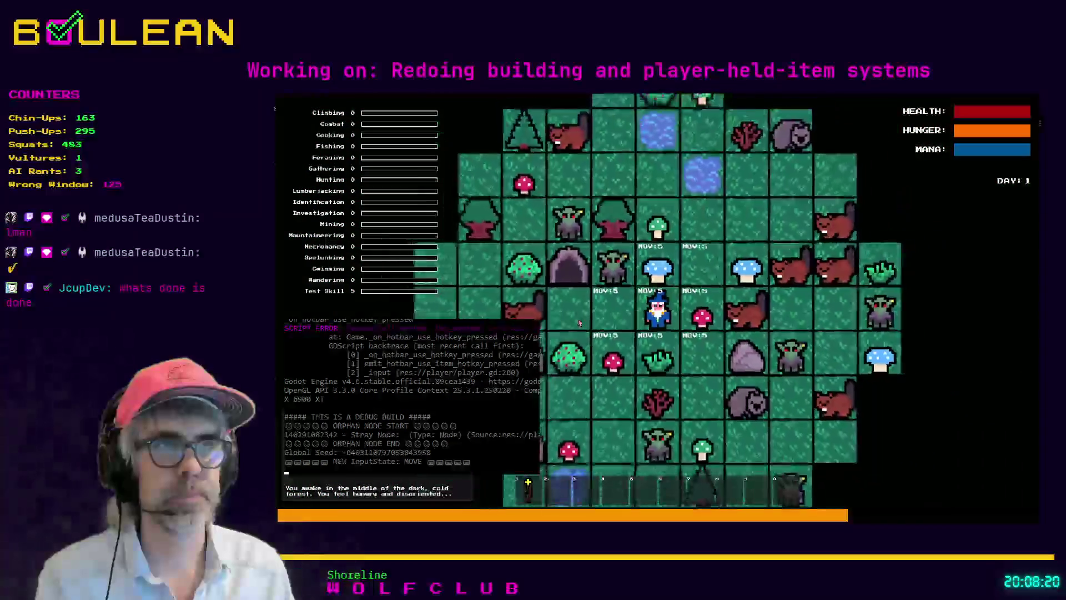
key("Up")
key("Up")
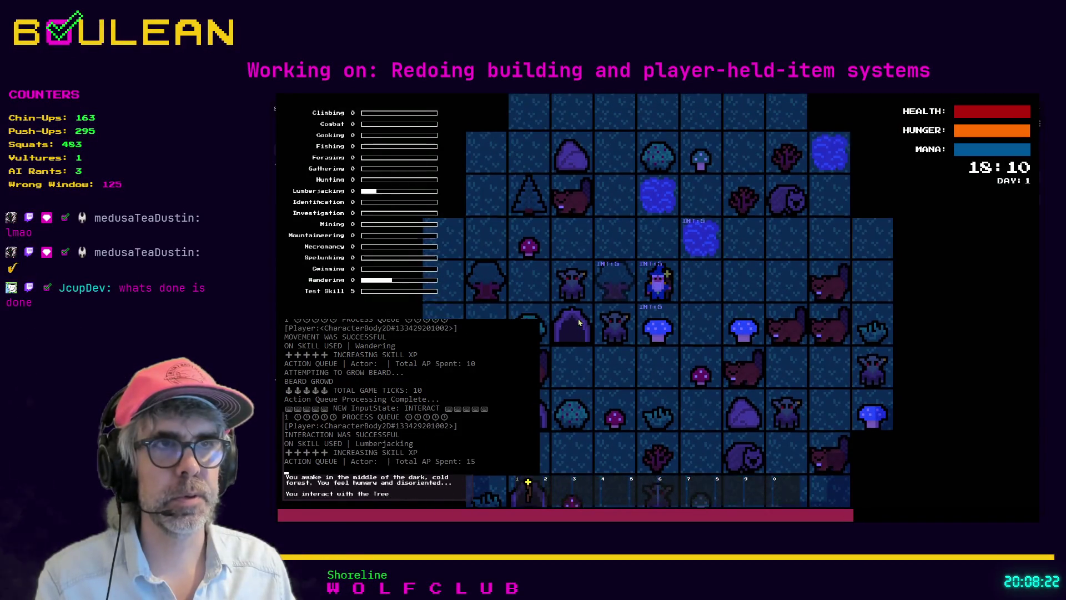
key("Left")
key("Left")
key("Left")
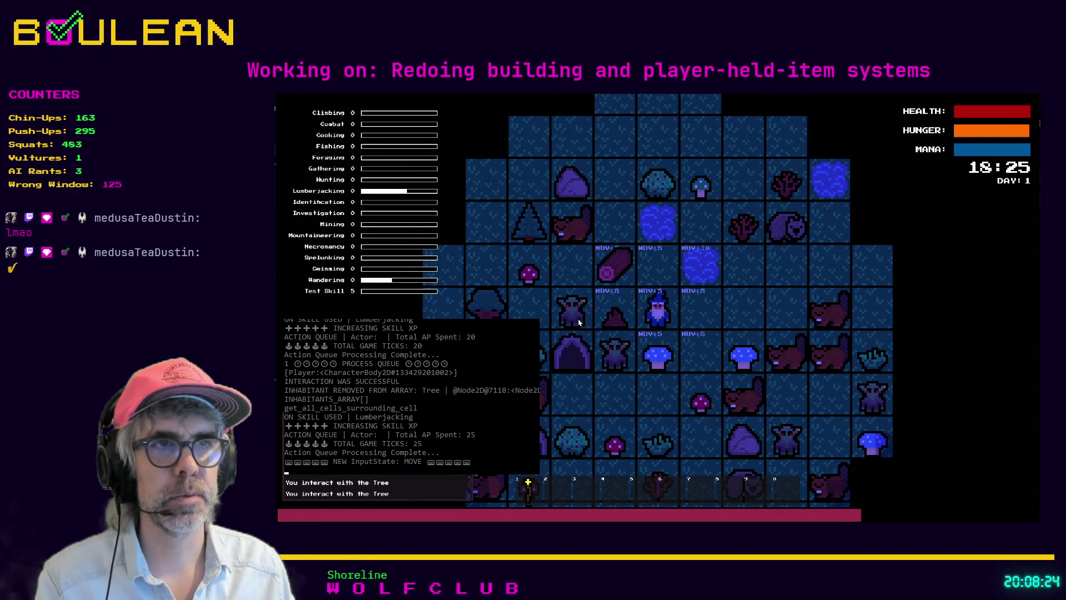
key("Up")
key("Left")
- Craft a Campfire from the log and build it on the tile beside the wizard
key("c")
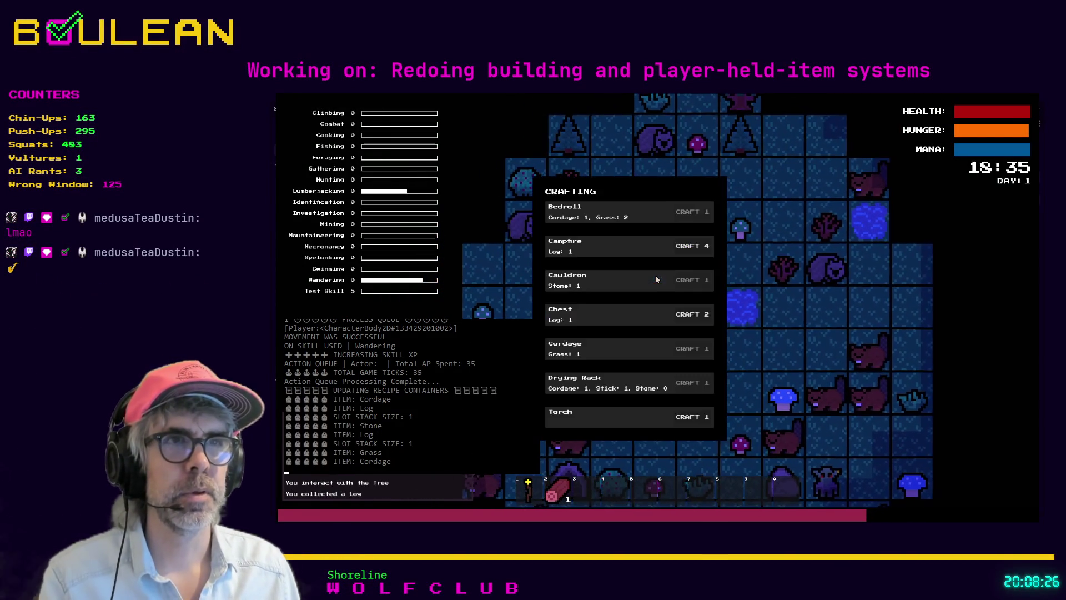
left_click(692, 246)
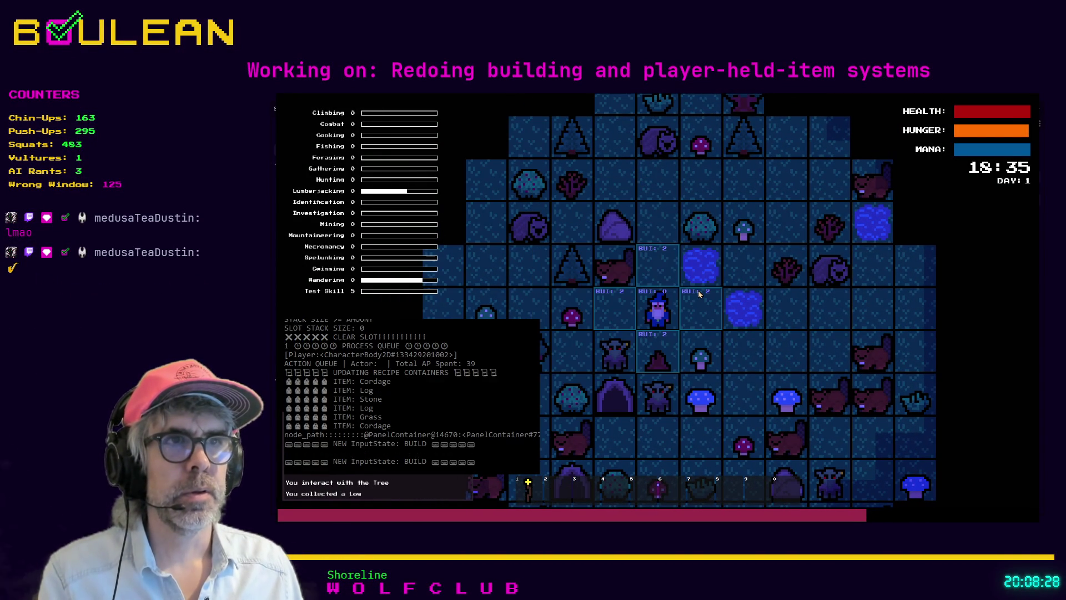
left_click(700, 297)
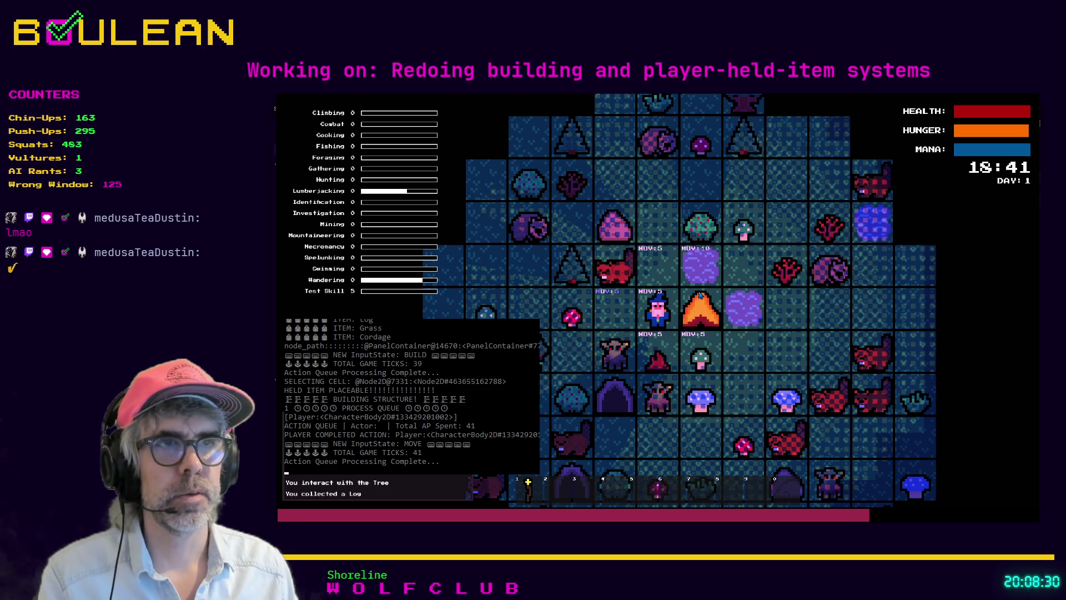
scroll(698, 294, "up", 3)
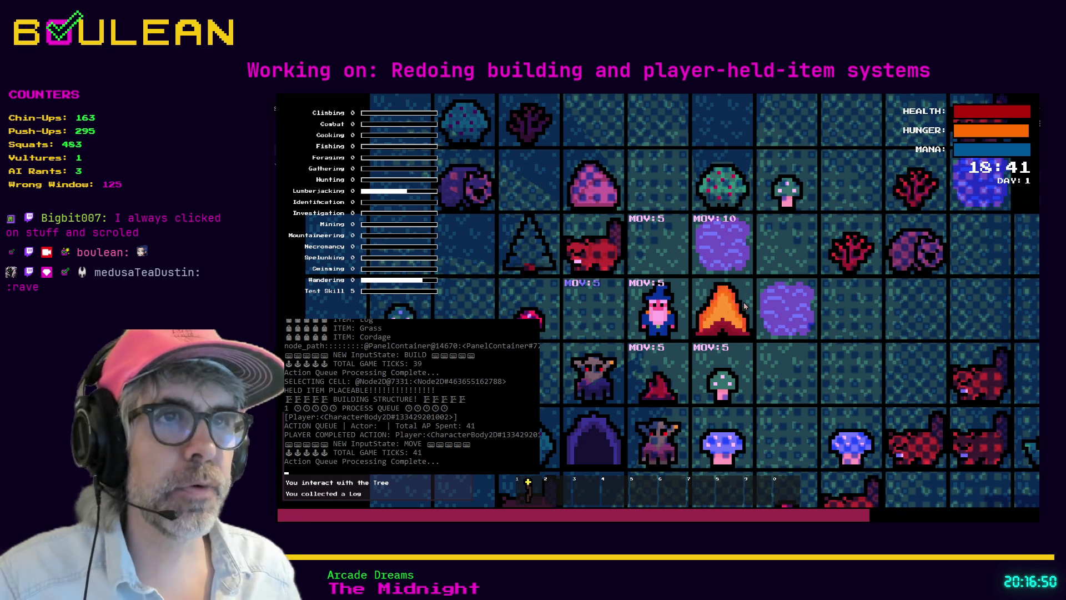
- Step the wizard one cell left, then stop the running game with F8
key("Left")
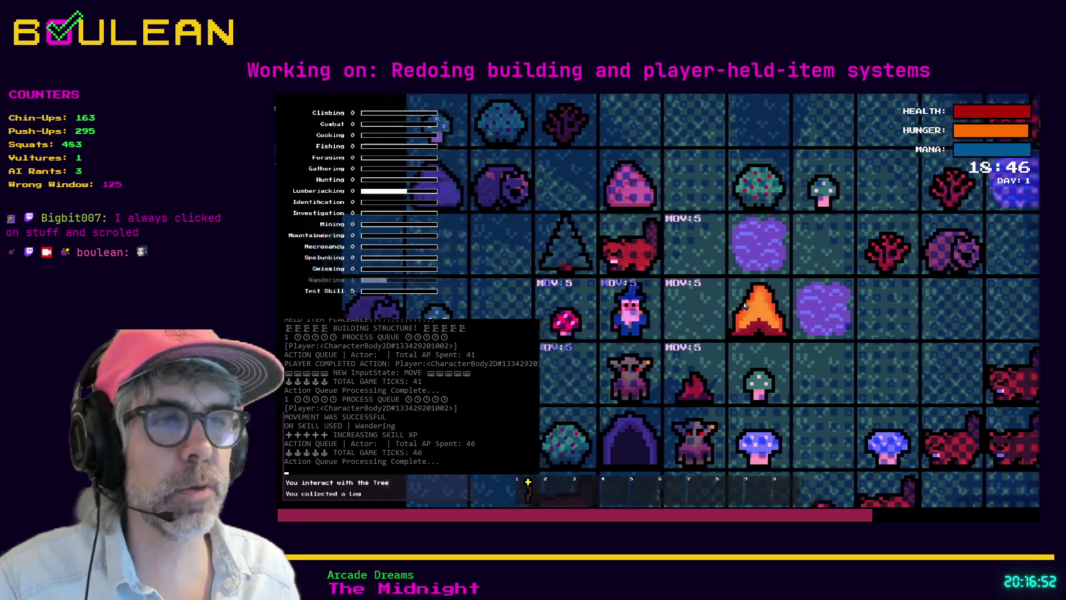
key("F8")
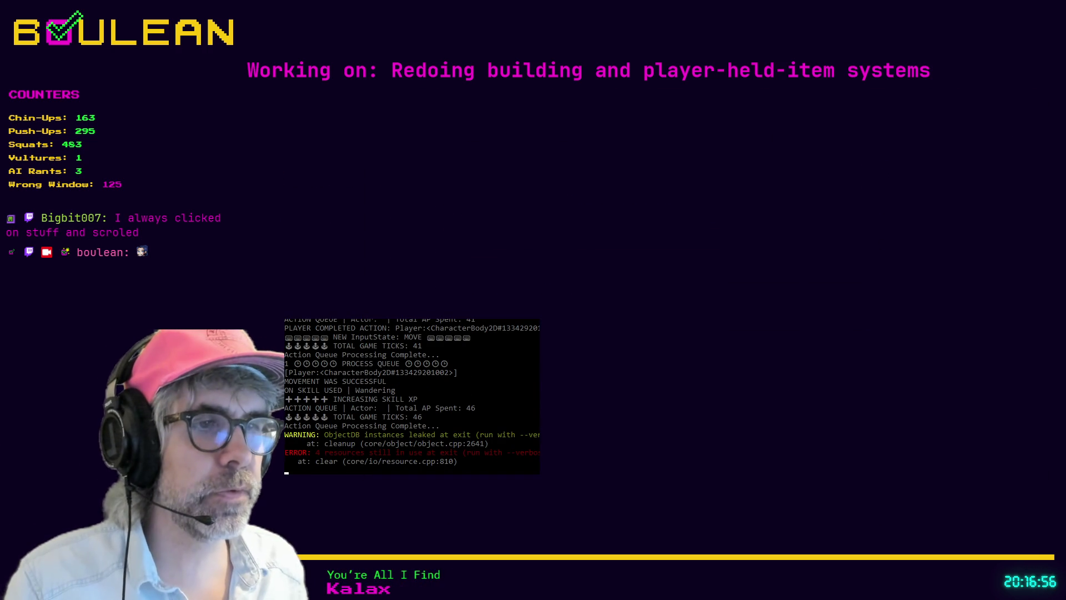
key("alt+Tab")
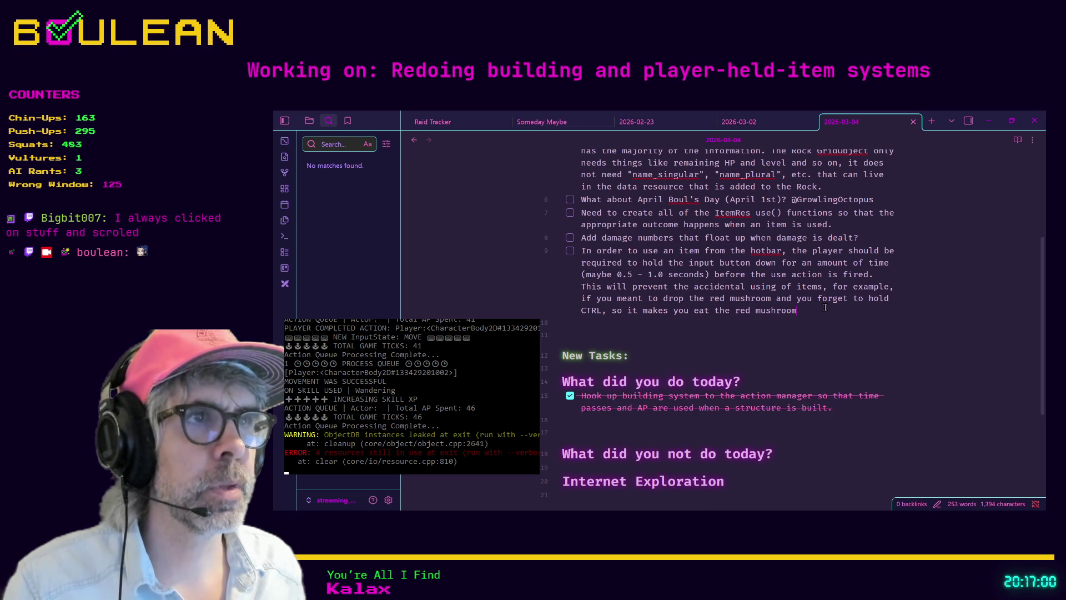
- Add an indented sub-task: holding the hotkey on unusable items should NOT fill the progress indicator
key("Return")
key("Tab")
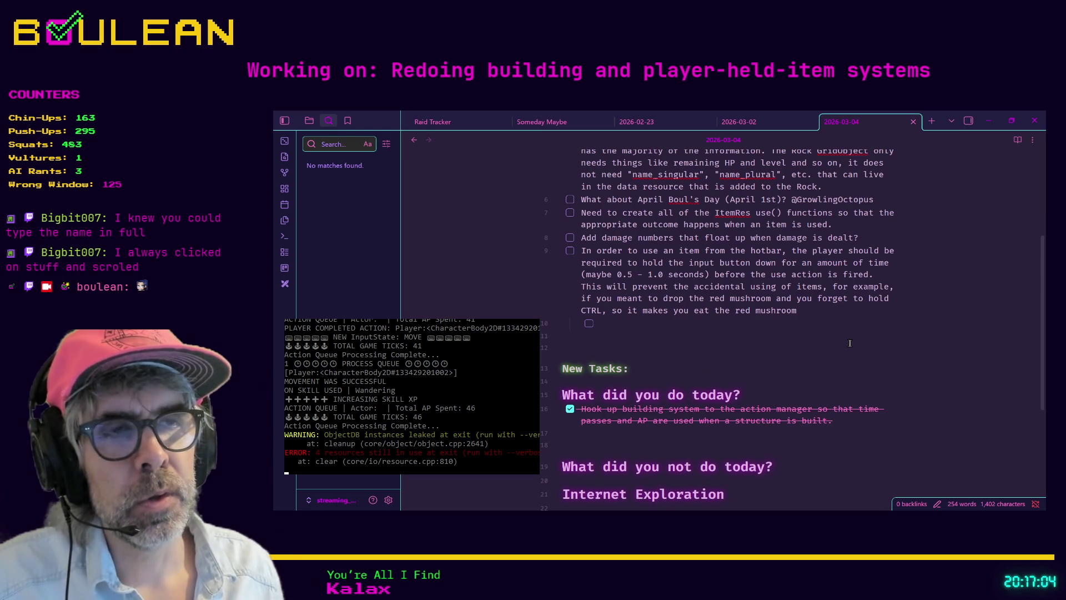
type("If the item is not usable")
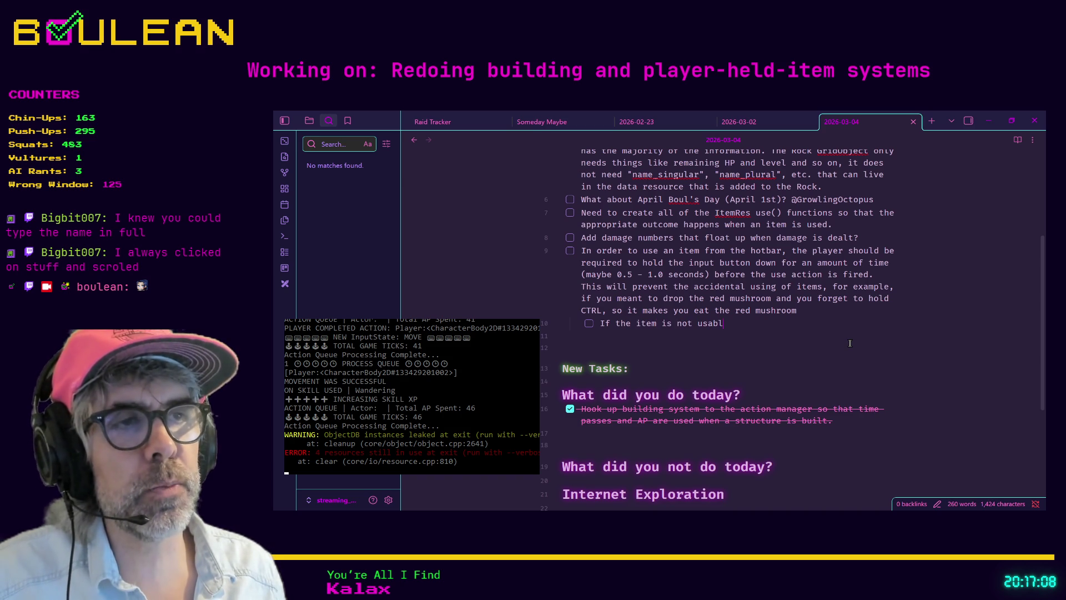
type(", then ")
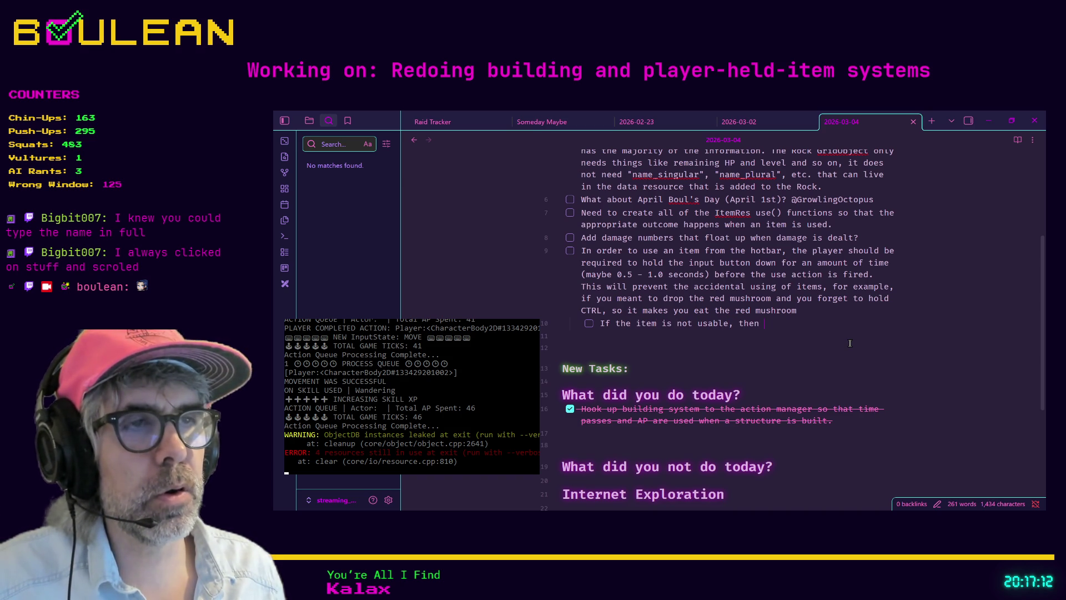
type("holding down the")
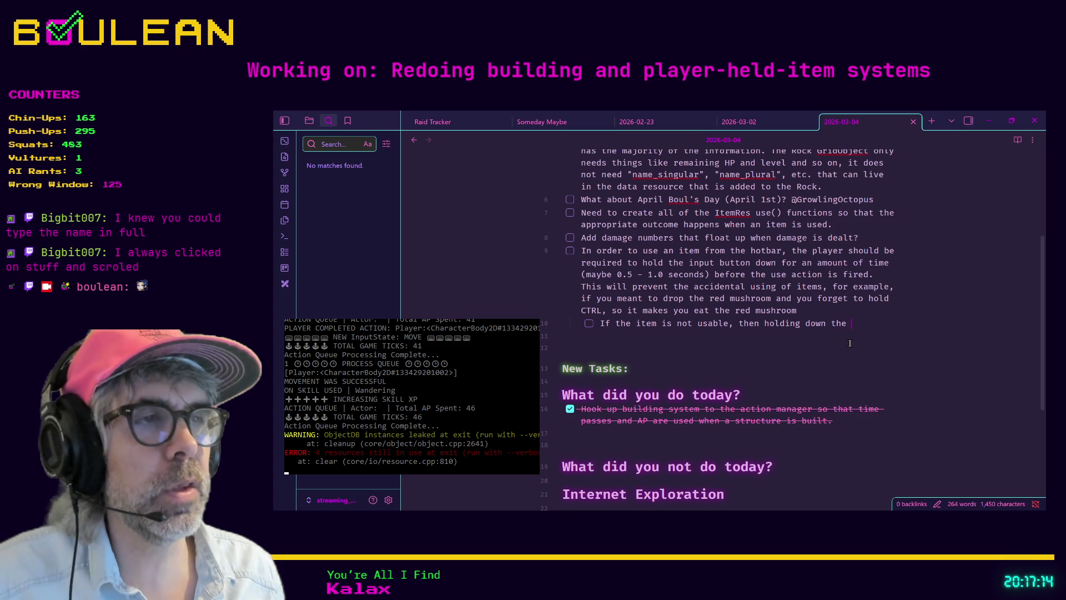
type("hotkey should n")
key("BackSpace")
type("NOT ")
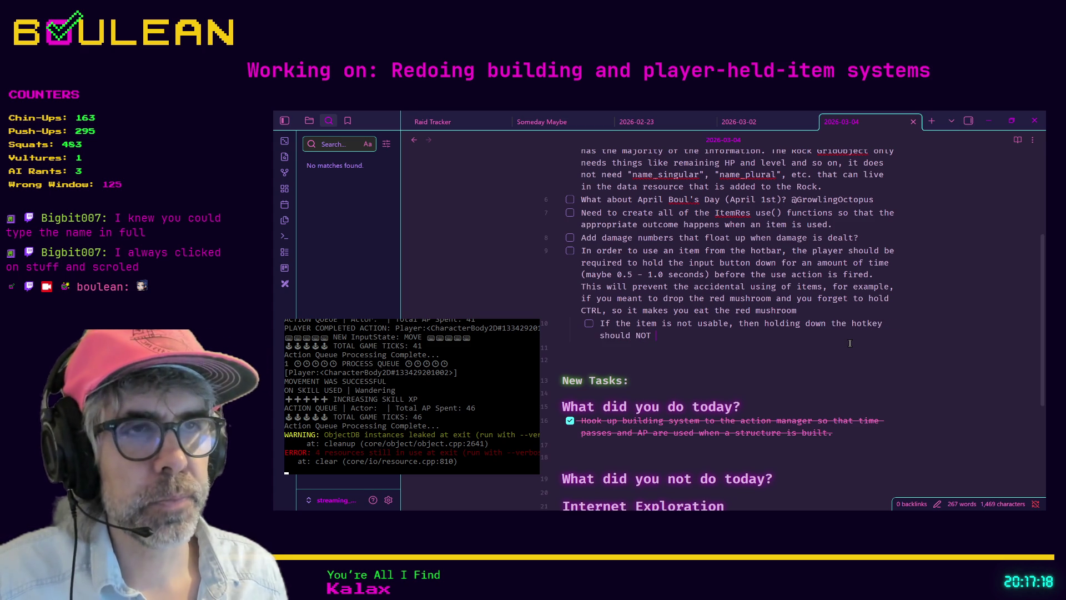
type("fill the")
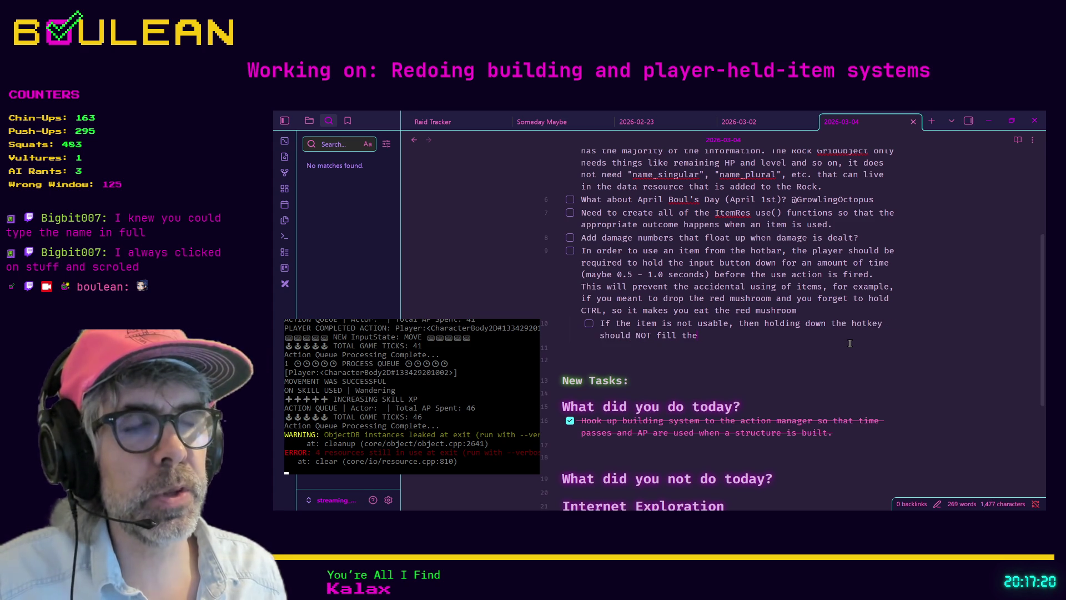
type(" hotbar slot ")
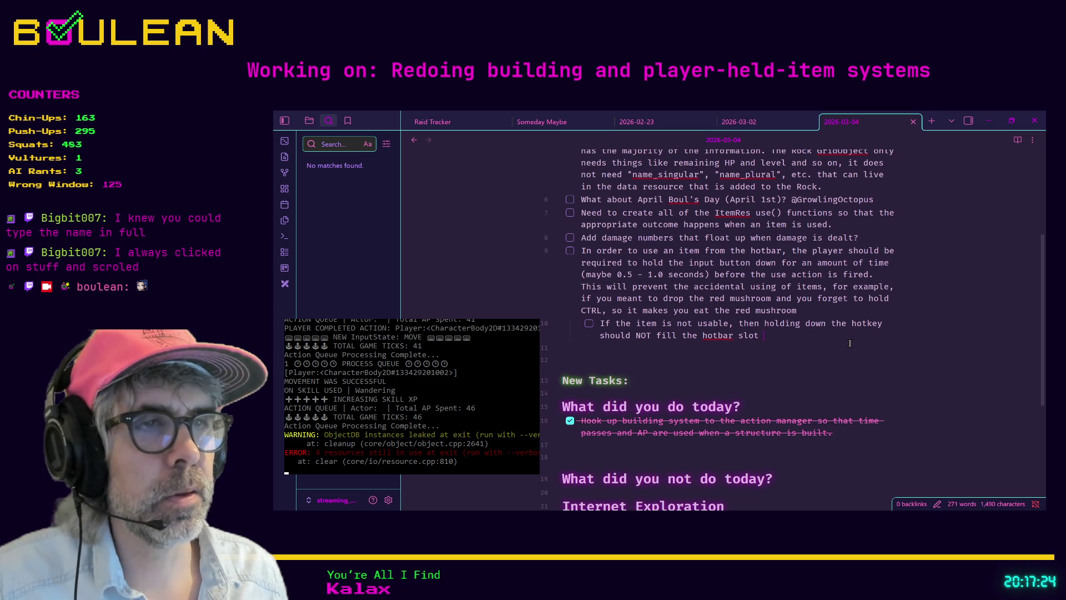
type("with nthe ")
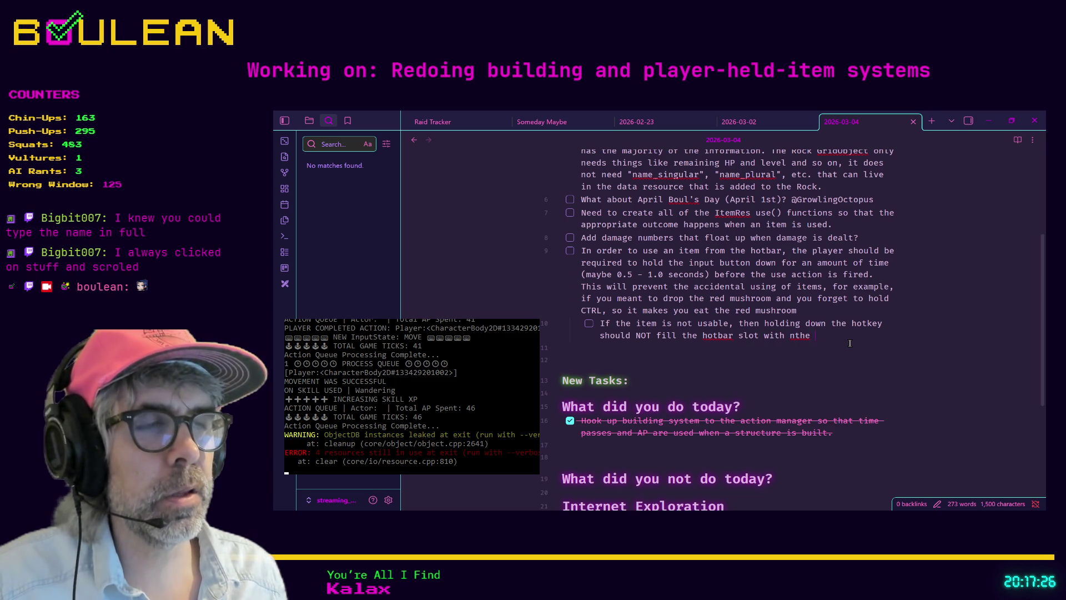
key("BackSpace")
key("BackSpace")
key("BackSpace")
key("BackSpace")
key("BackSpace")
type("the progr")
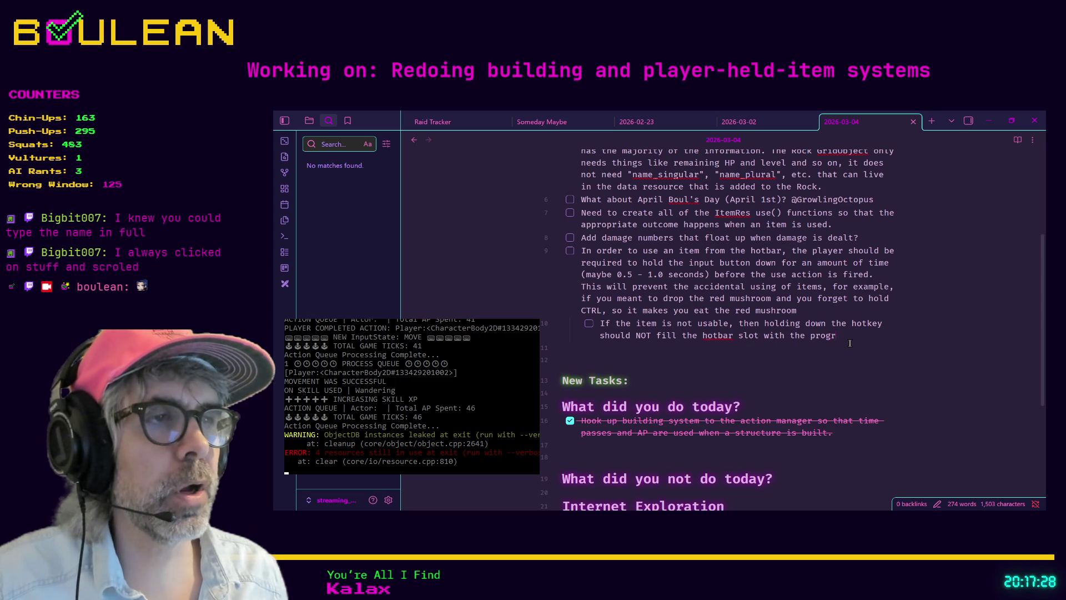
type("ess indicator")
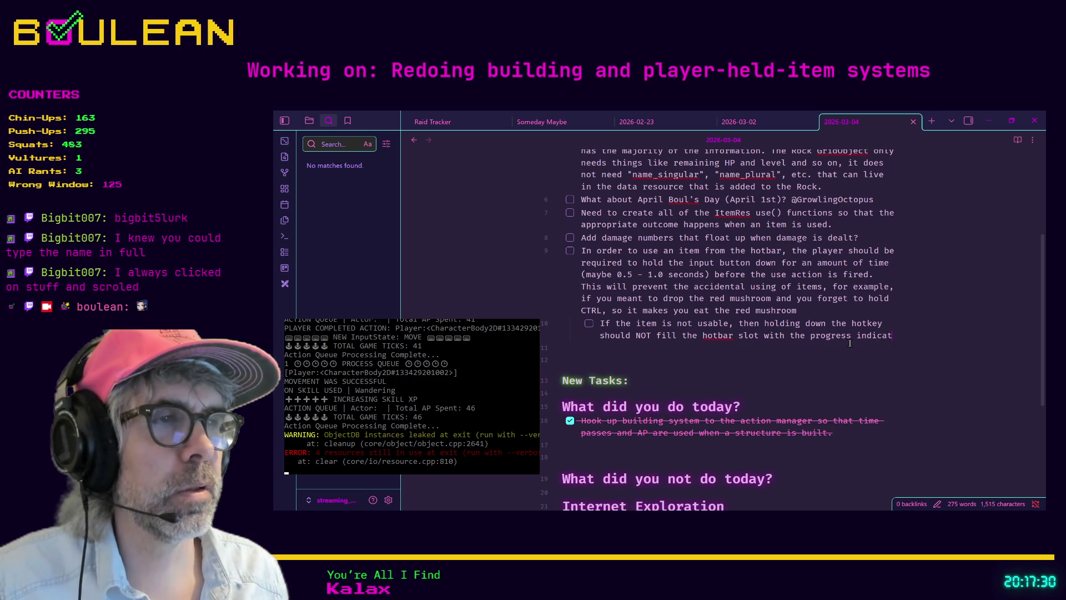
- Add a sub-task: use() should NOT be called UNTIL after the hotbar progress indicator is full
key("Return")
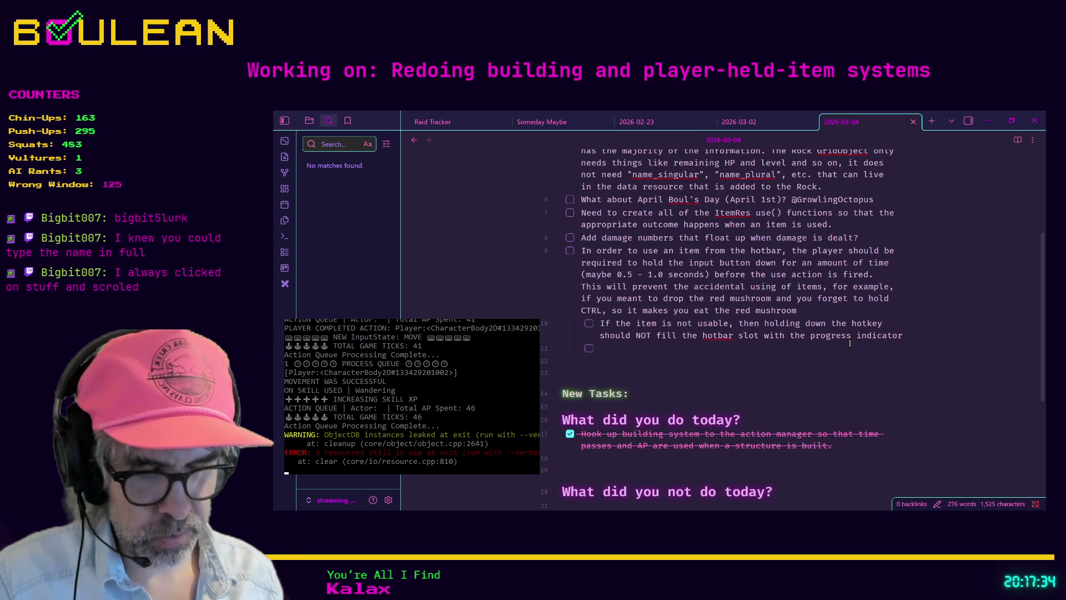
type("use() should NOT be called ")
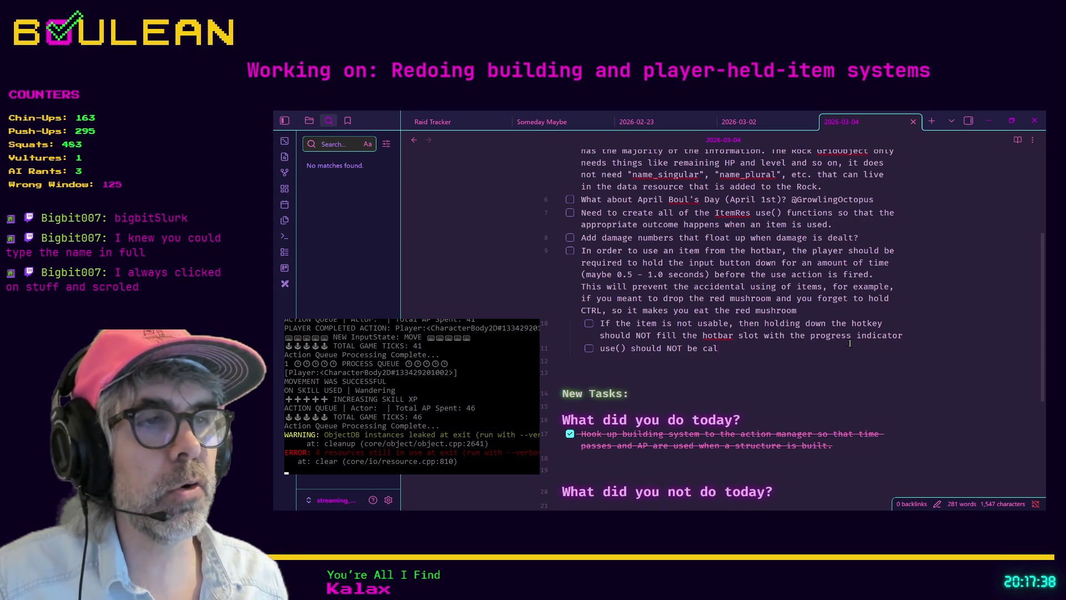
type("on ")
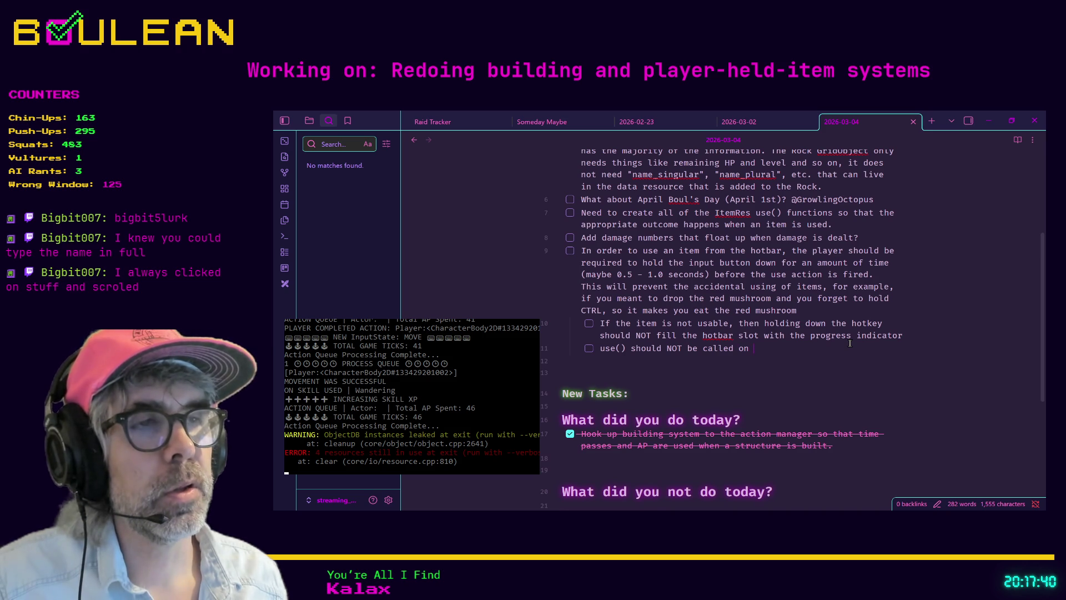
type("item")
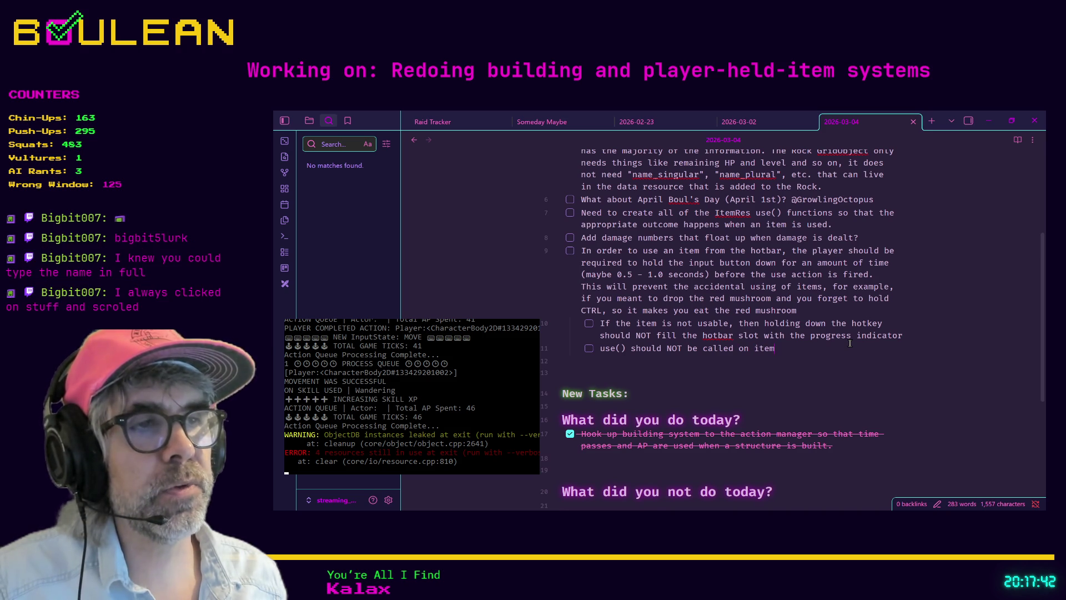
type("s on the ho")
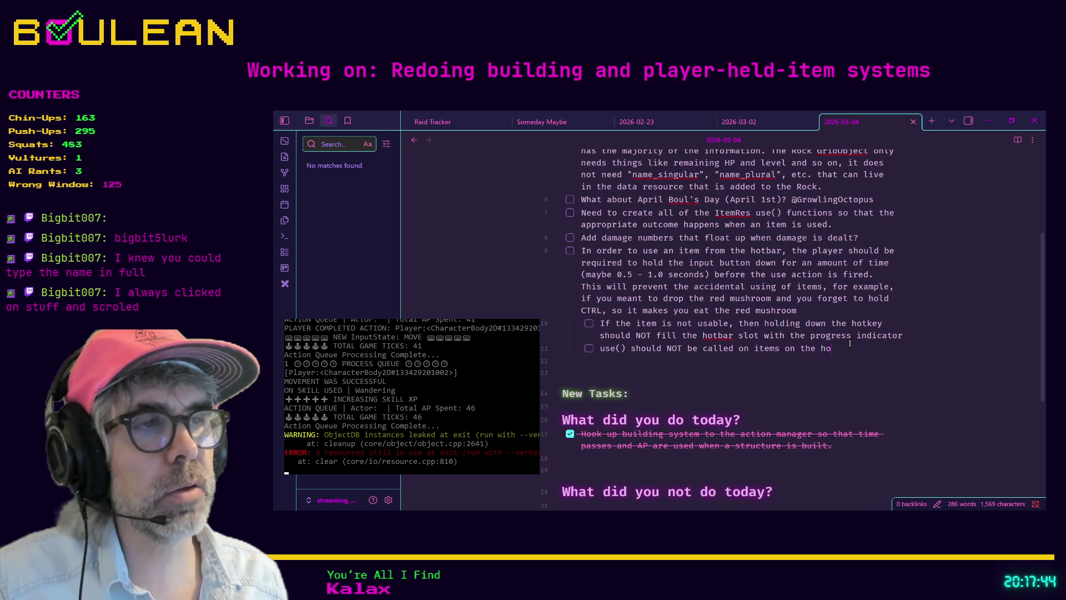
type("tbar UNTIL aft5")
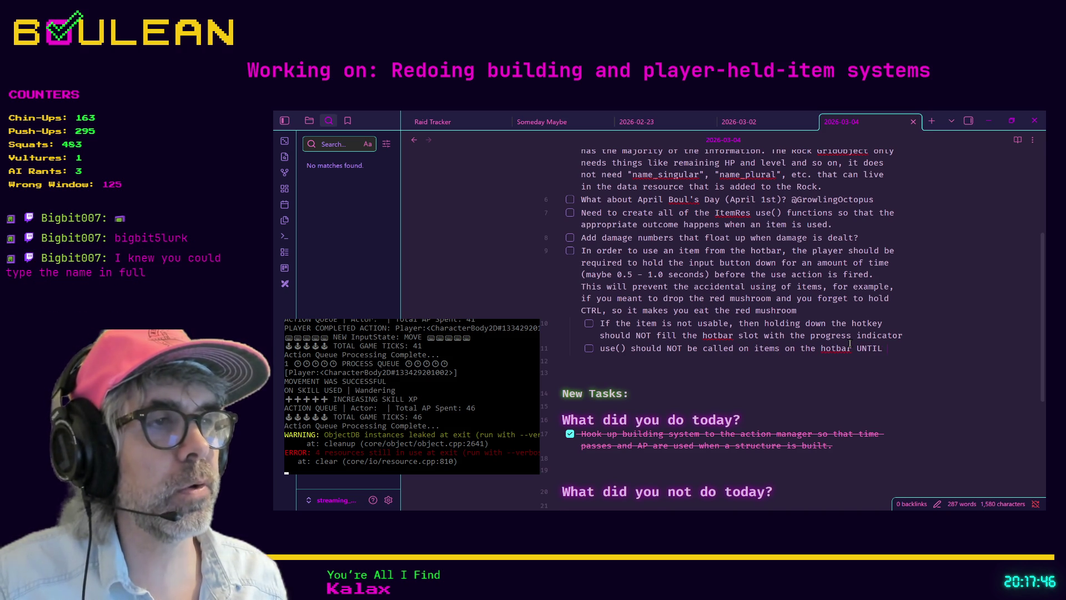
key("BackSpace")
key("BackSpace")
key("BackSpace")
type("er")
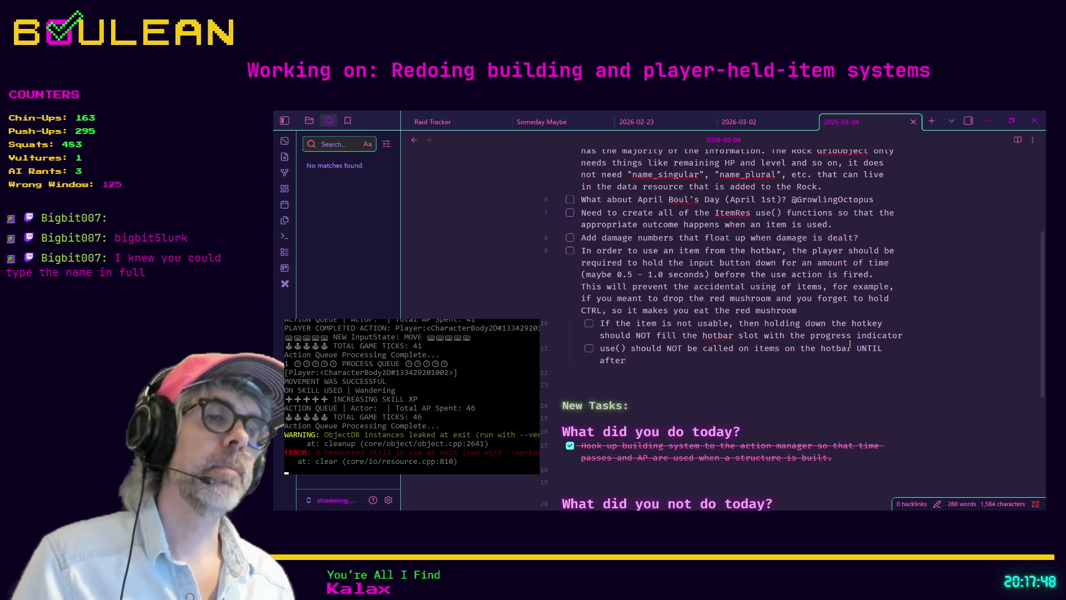
type(" the hotbar progress ")
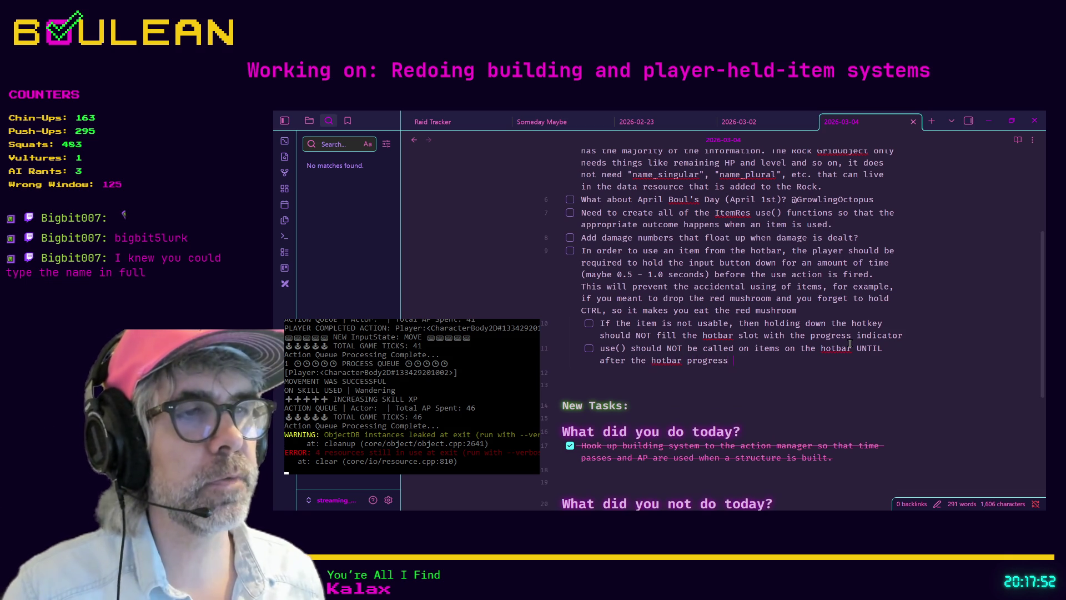
type("indicator is fu")
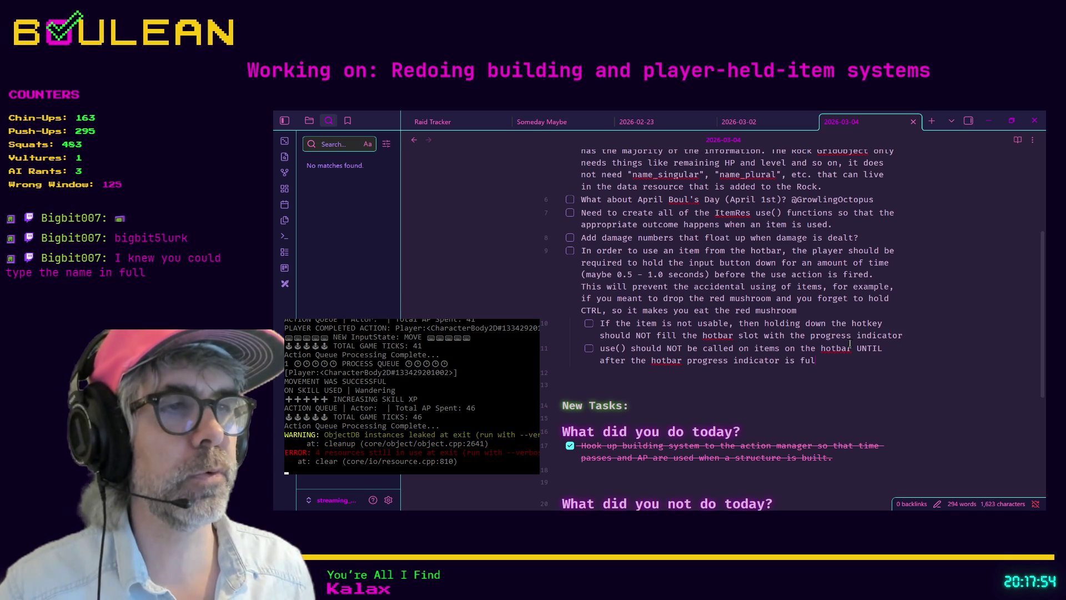
type("l")
key("Return")
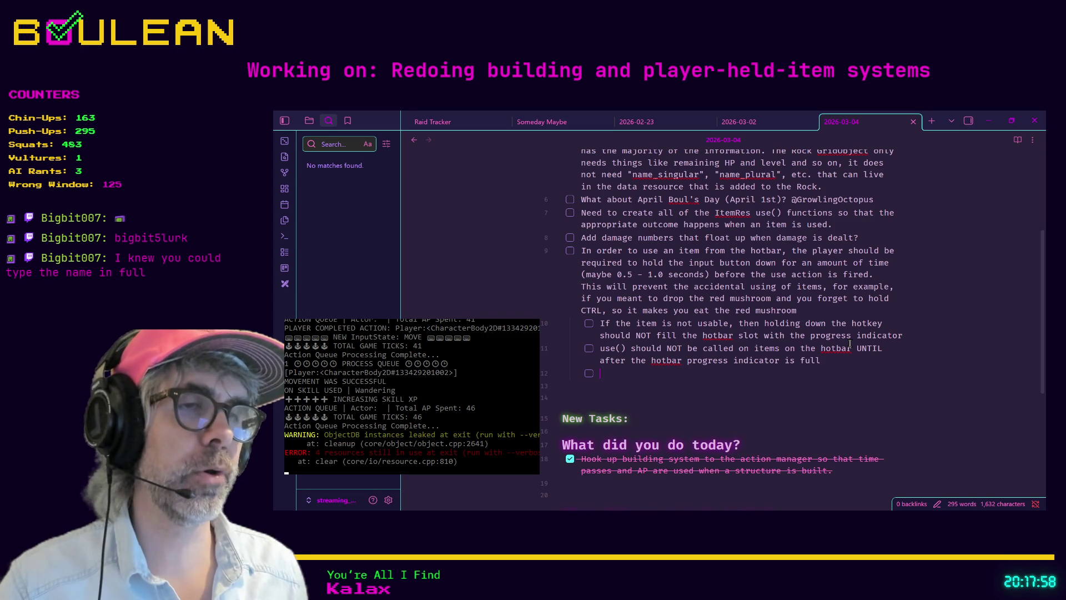
- Add a sub-task: once use() is triggered, the hotbar progress indicator should immediately reset to 0
type("On")
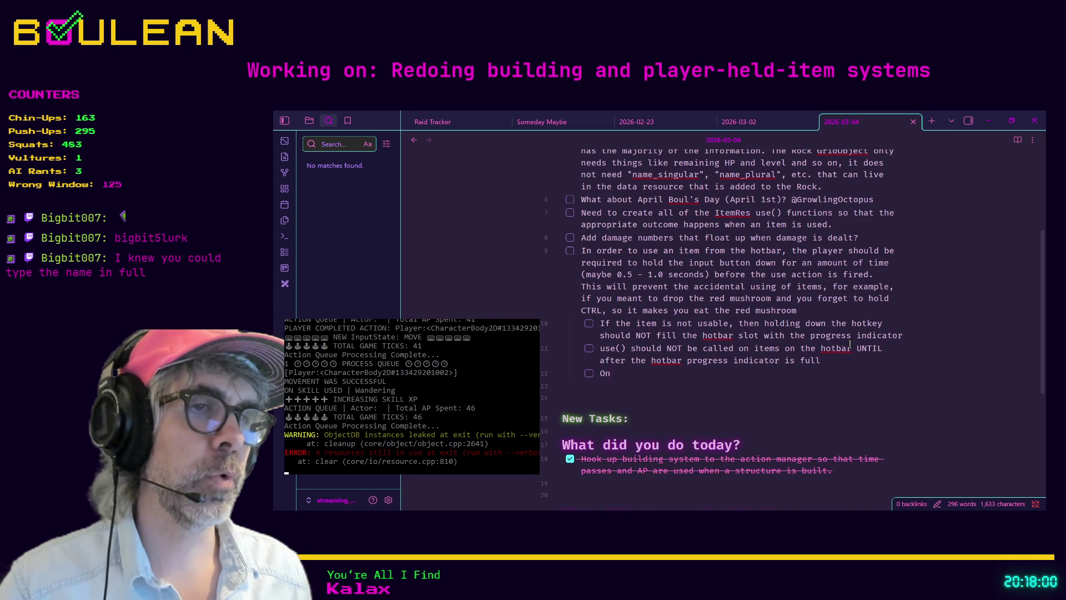
type("ce use() is ")
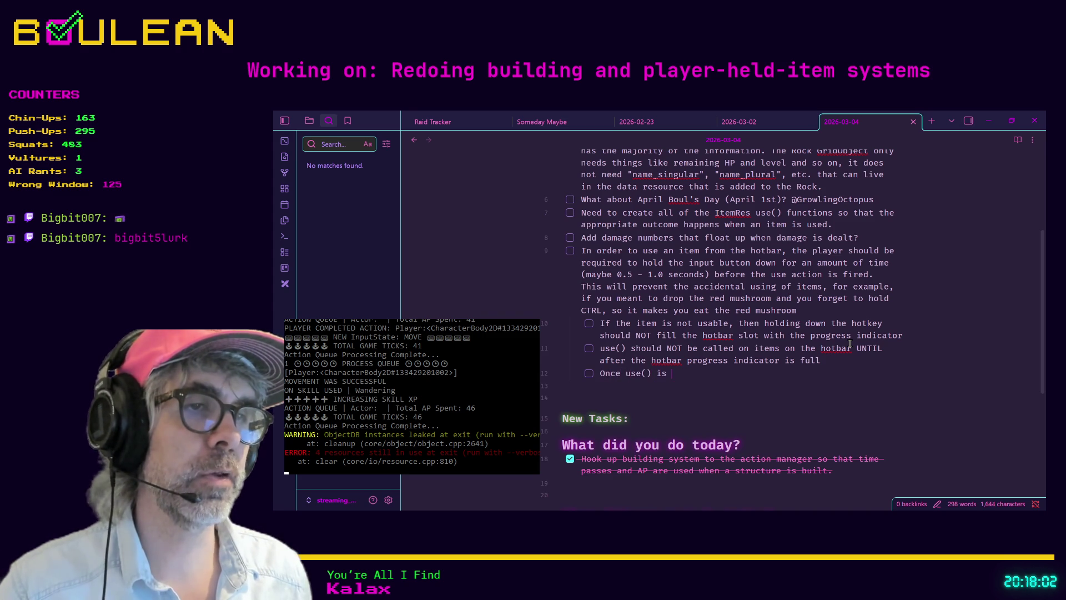
type("triggered, the ")
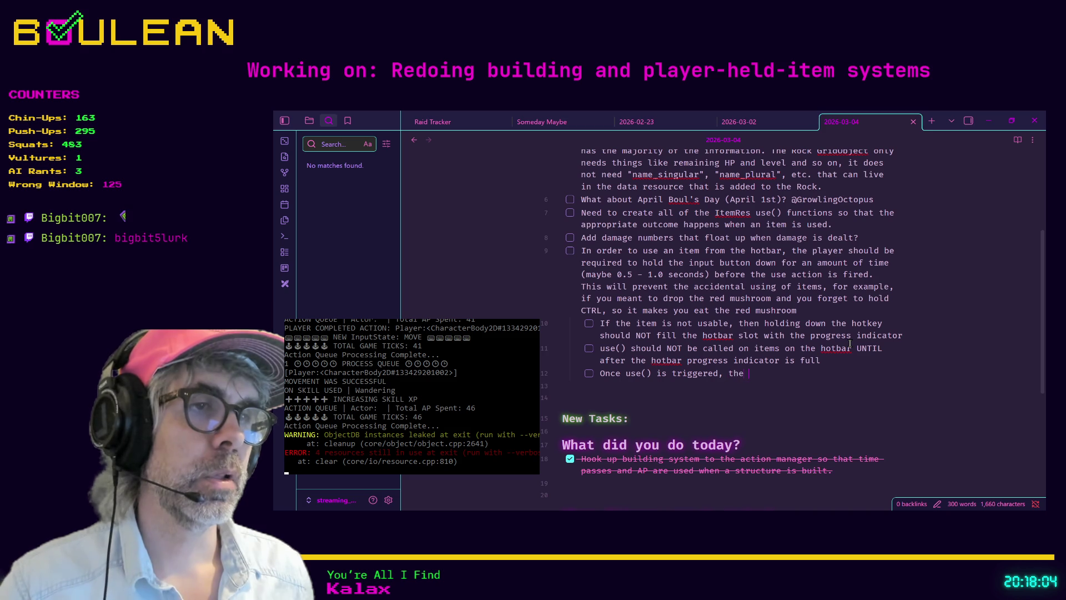
type("progress indicat")
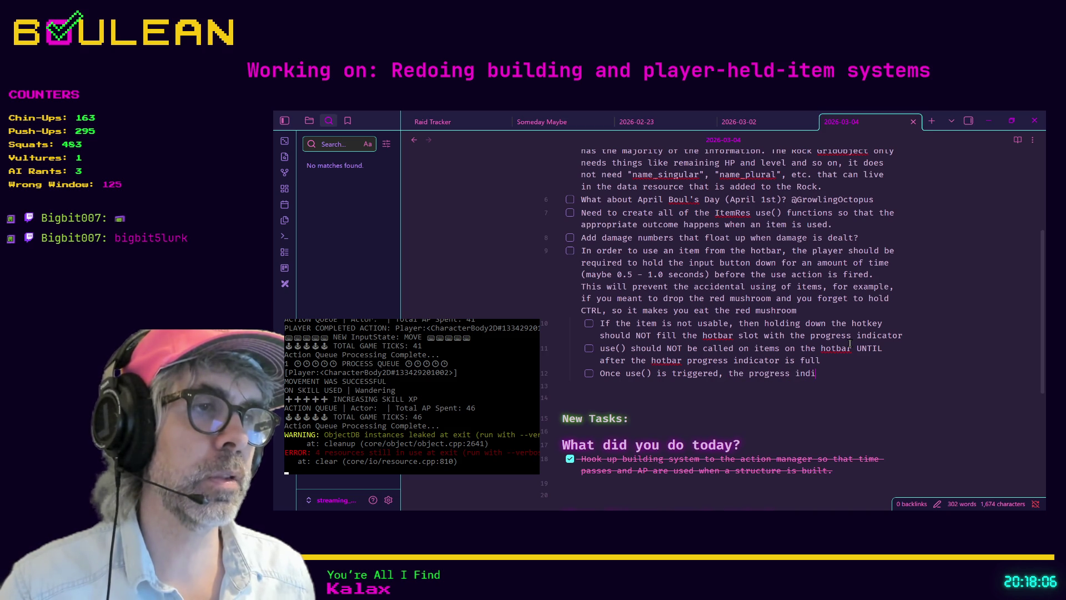
key("BackSpace")
key("BackSpace")
key("BackSpace")
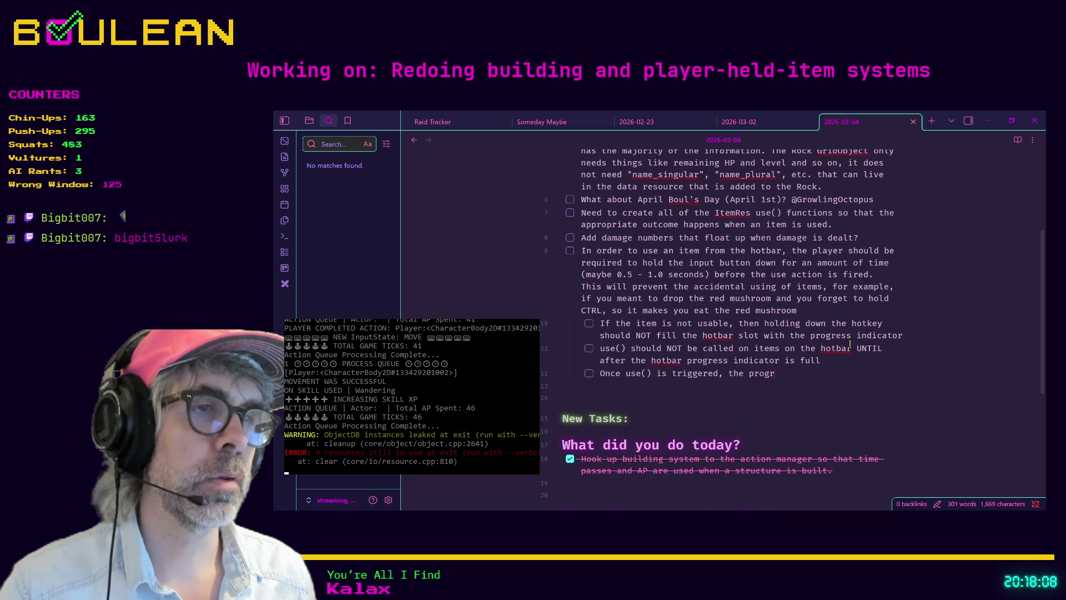
type("hotbar progre")
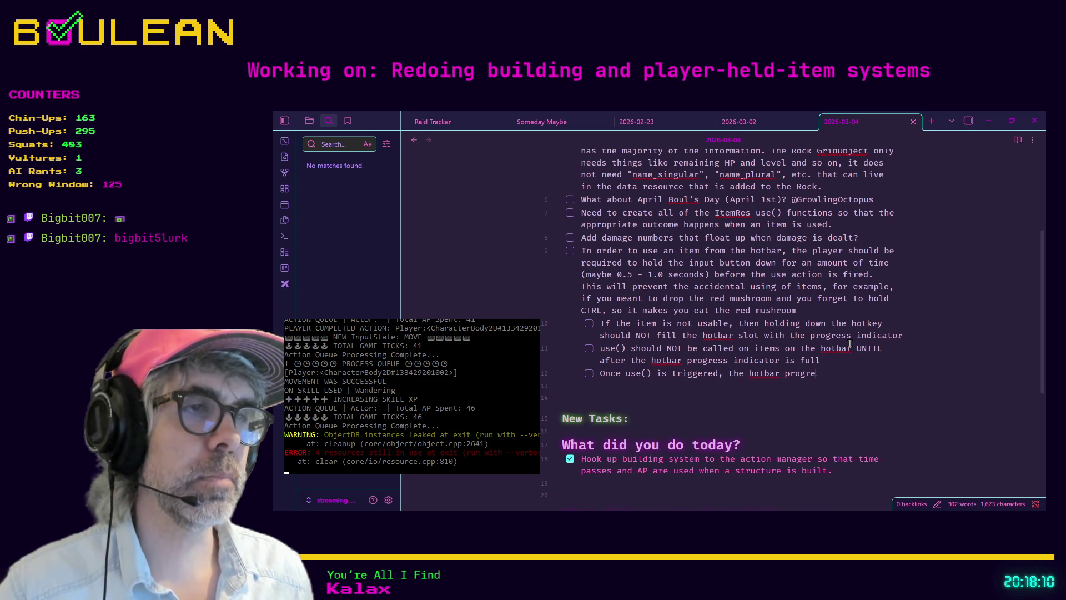
type("ss indicator sho")
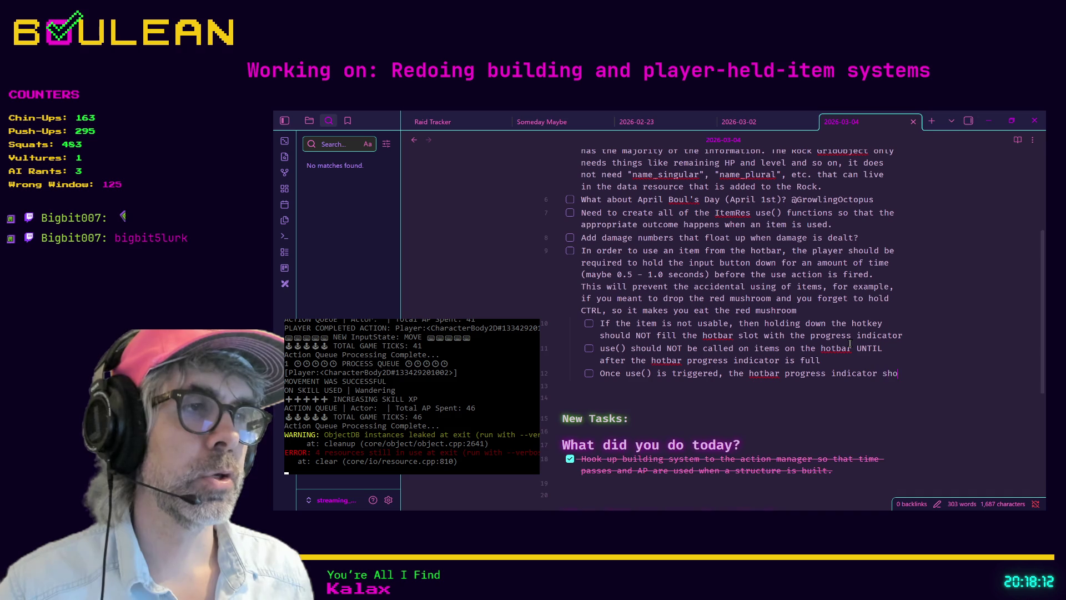
type("uld immediately ")
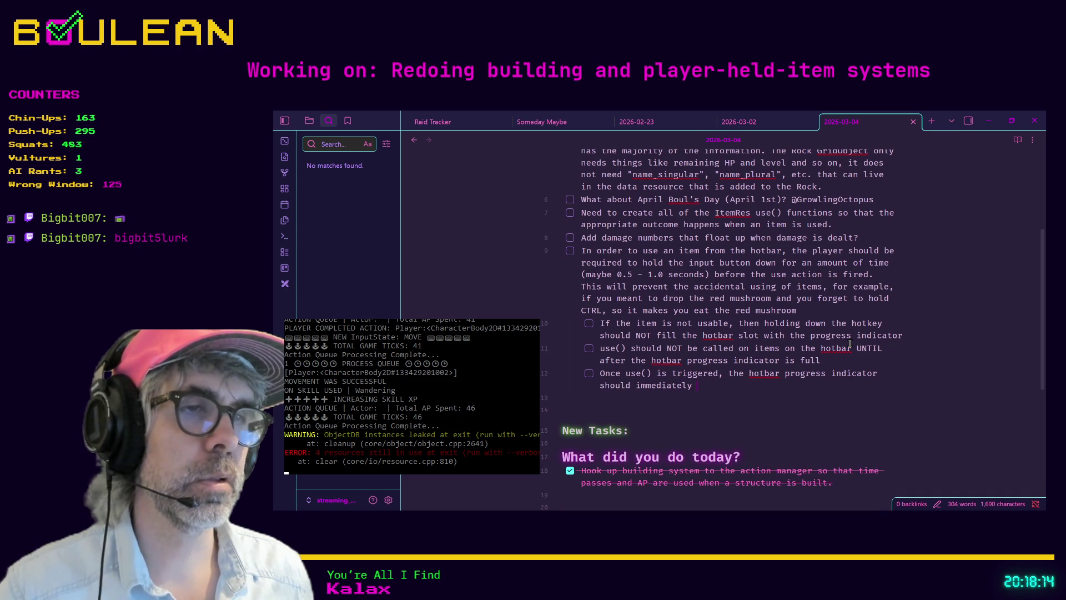
type("be reset to ")
type("-")
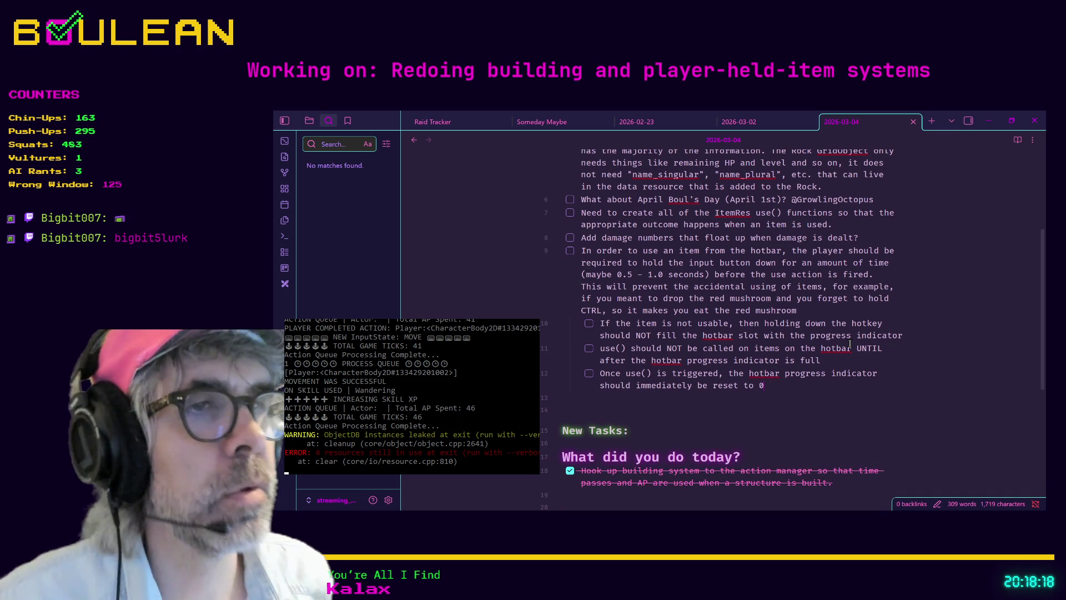
left_click(811, 400)
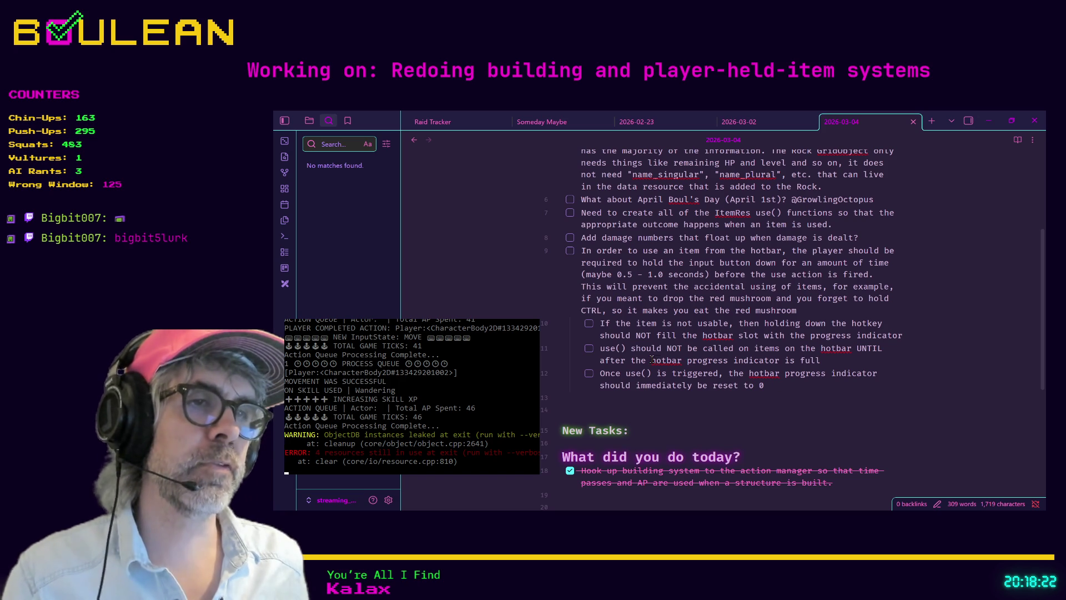
- Review the wording of the second sub-task, then minimize the notes window
left_click_drag(835, 366, 591, 348)
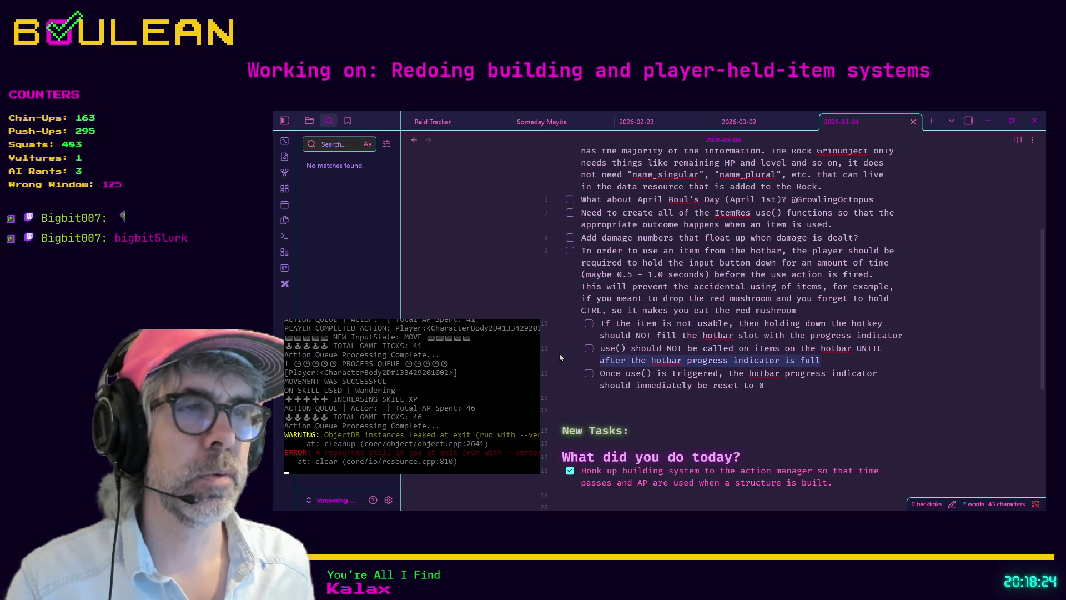
left_click(666, 346)
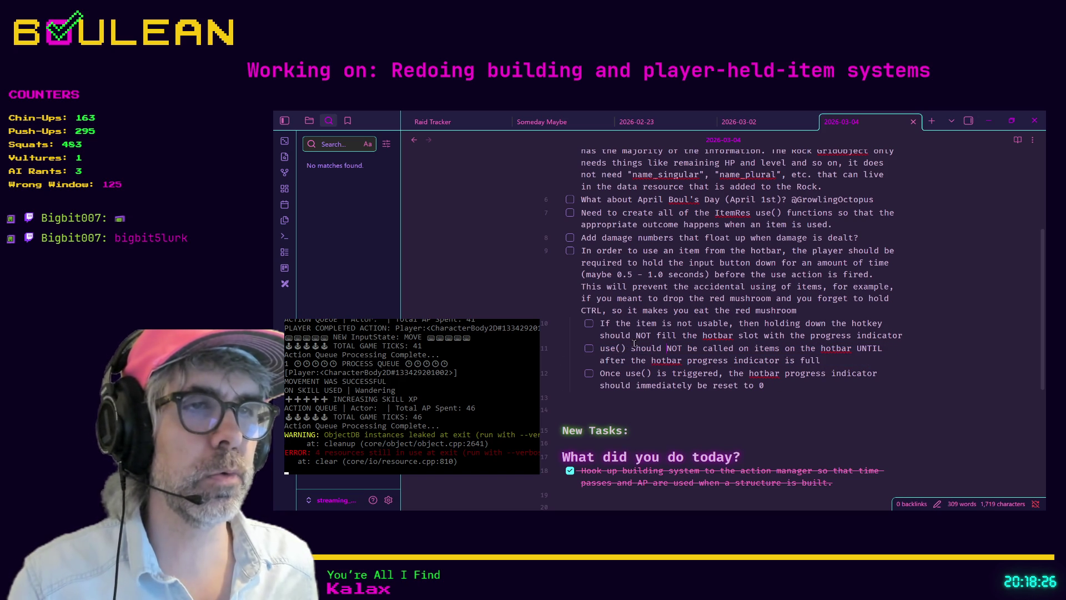
left_click_drag(600, 349, 794, 352)
left_click(815, 355)
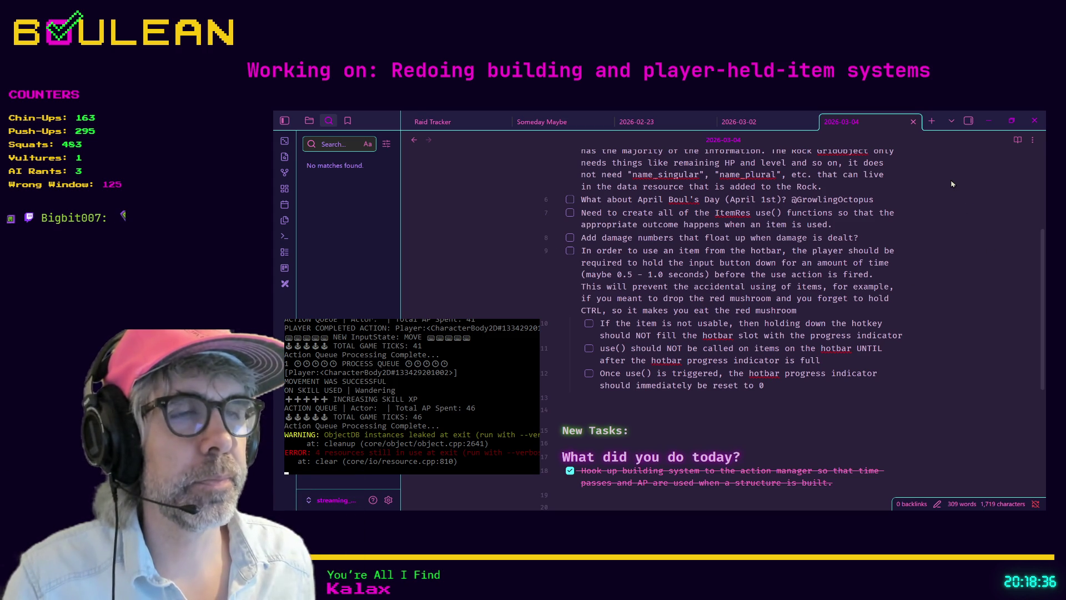
left_click(990, 128)
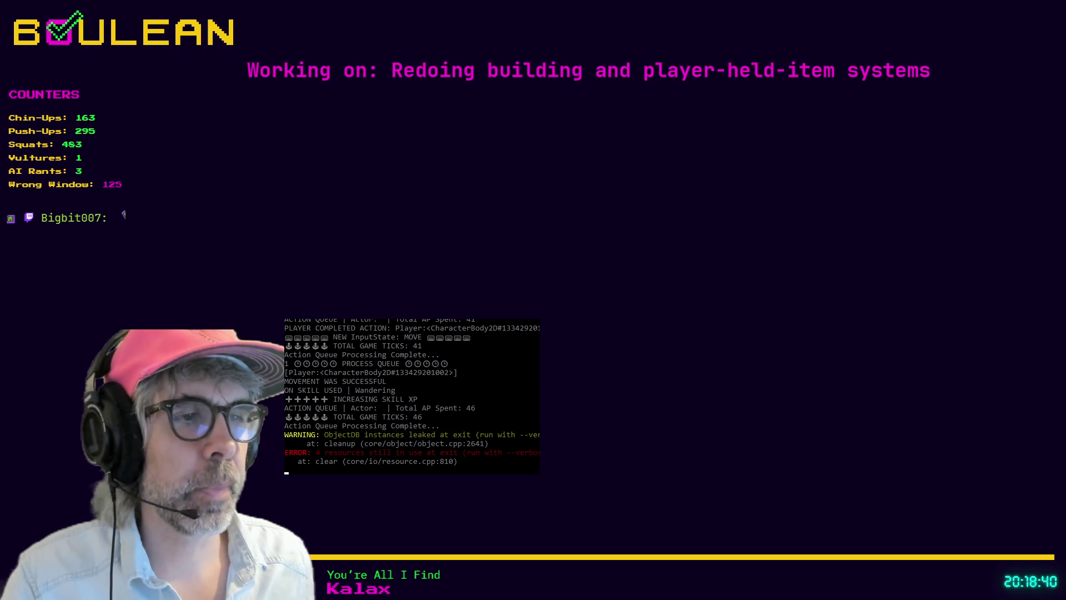
- Return to hotbar_slot.gd in Godot and browse its _process function, ending at line 35
key("alt+Tab")
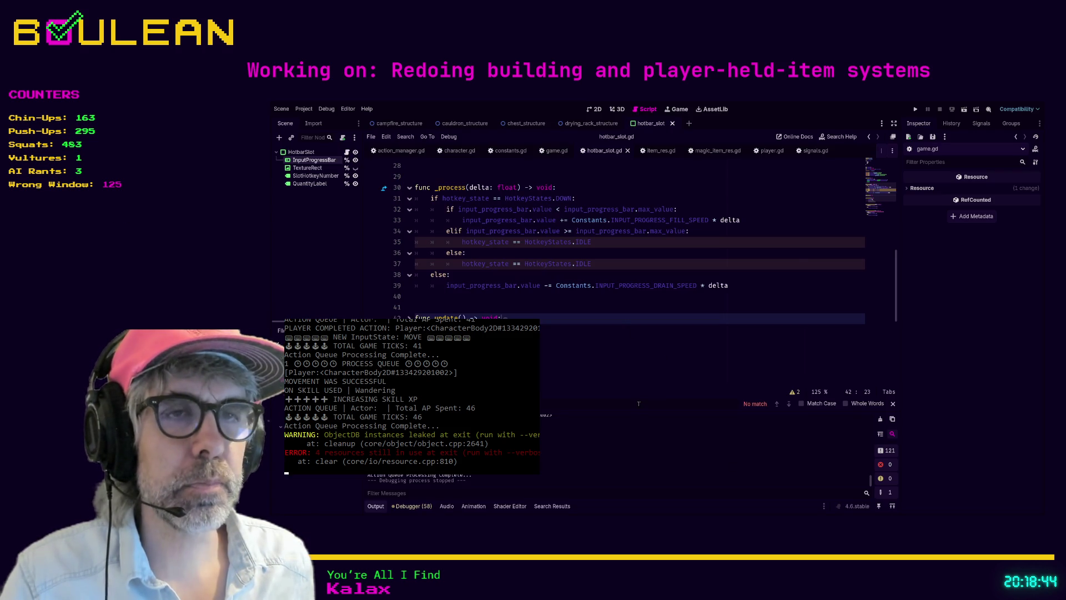
left_click(612, 301)
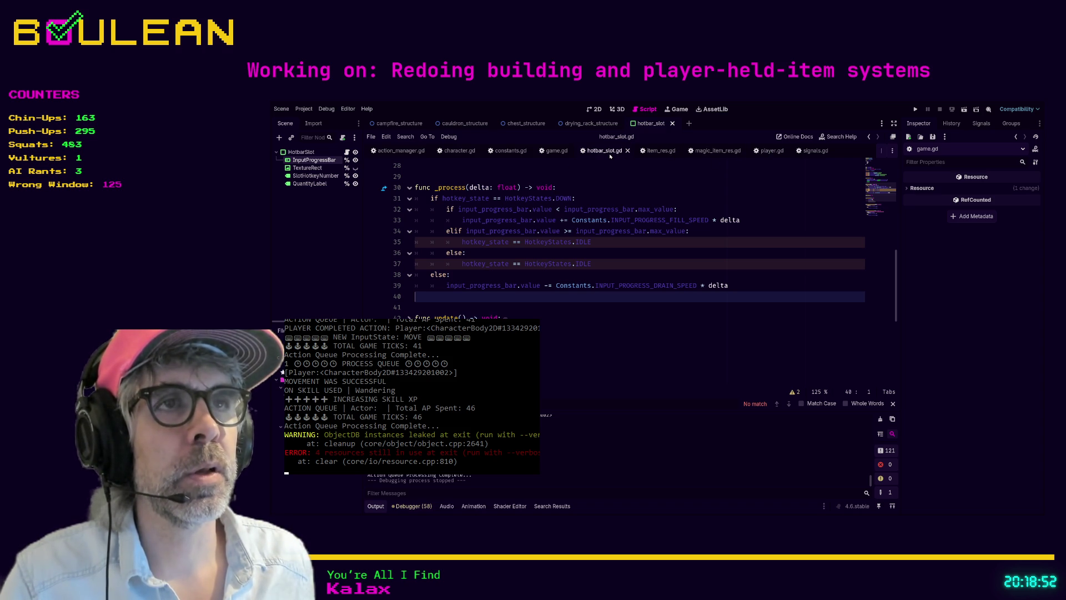
left_click(514, 305)
scroll(556, 289, "down", 1)
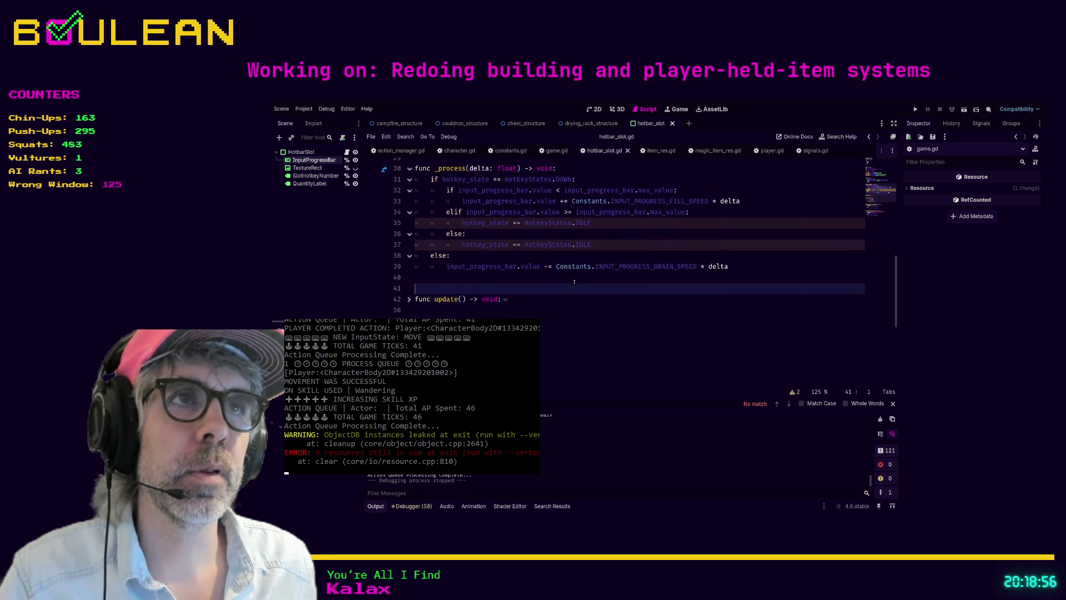
scroll(574, 282, "up", 2)
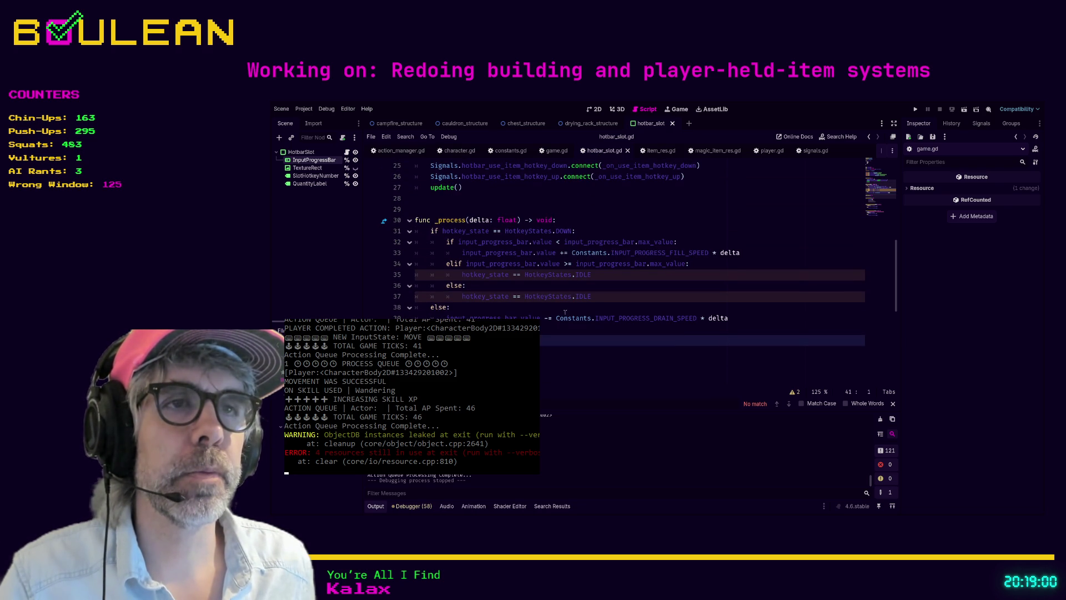
scroll(624, 320, "up", 1)
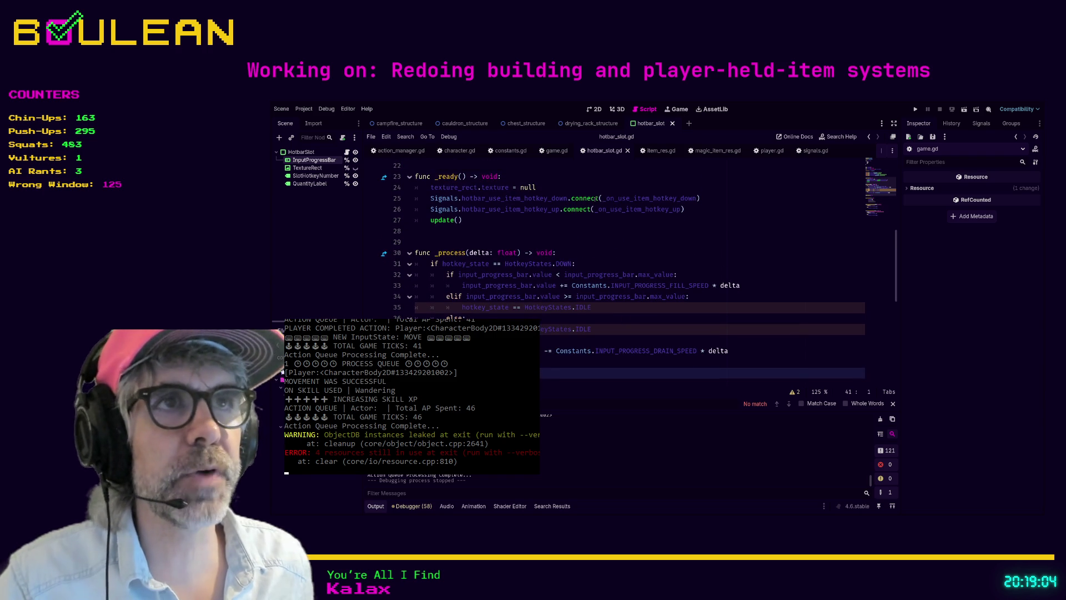
scroll(622, 257, "up", 1)
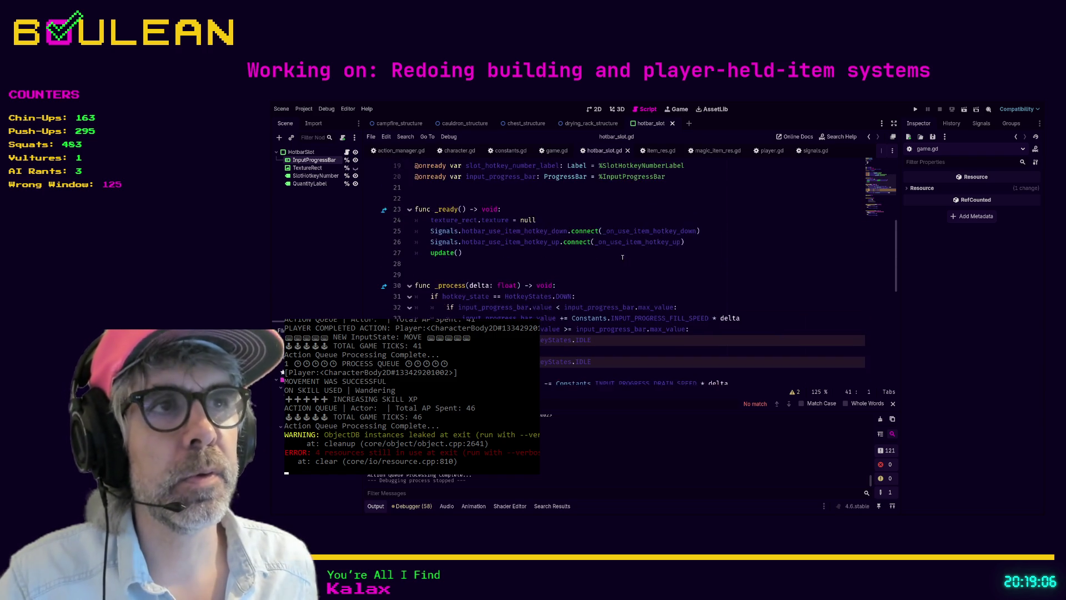
scroll(616, 259, "down", 2)
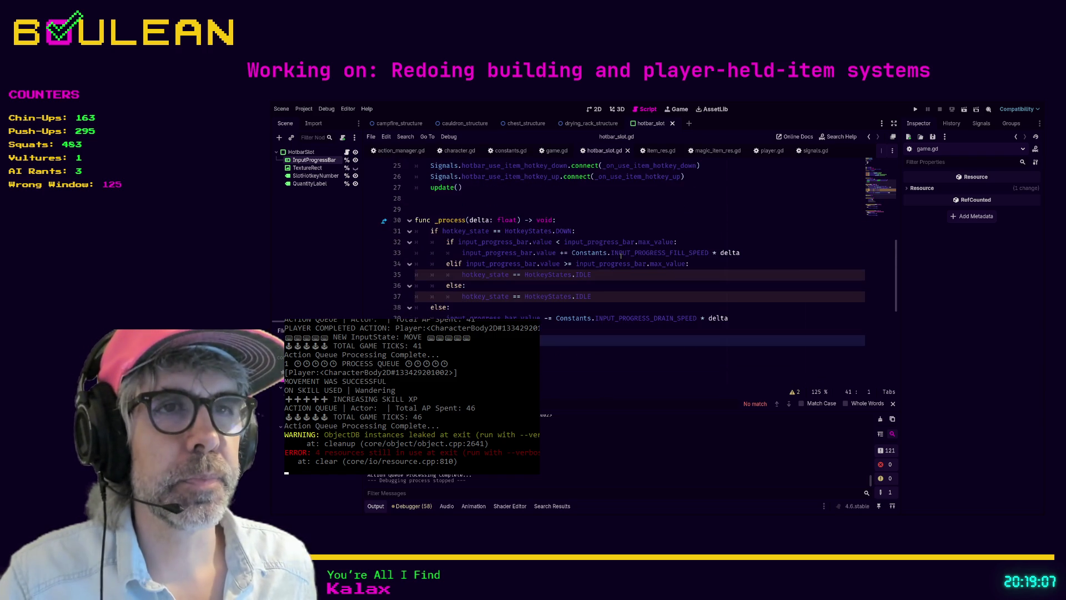
left_click(597, 275)
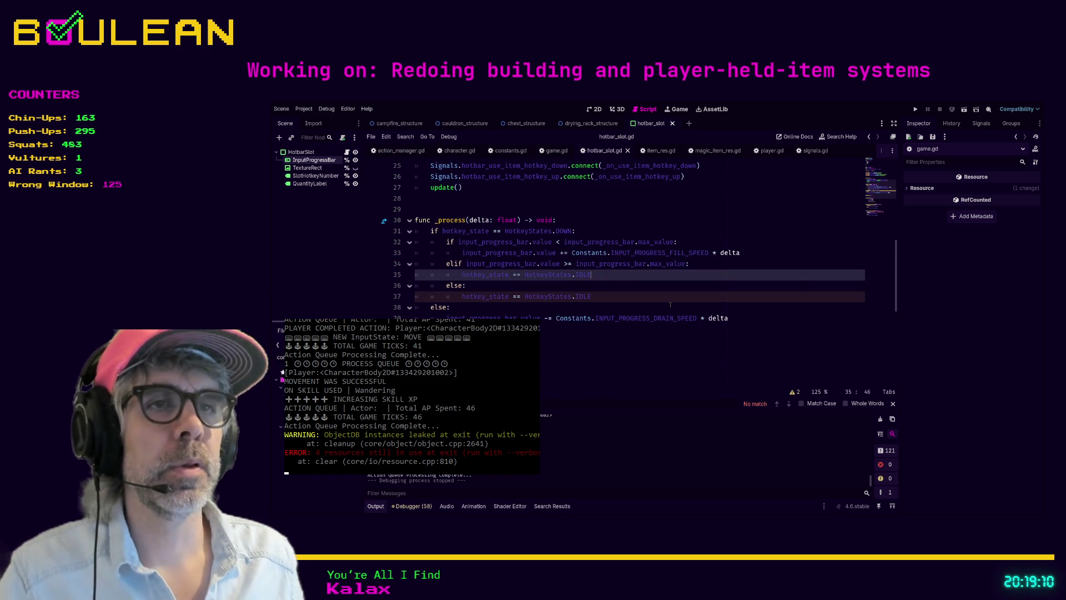
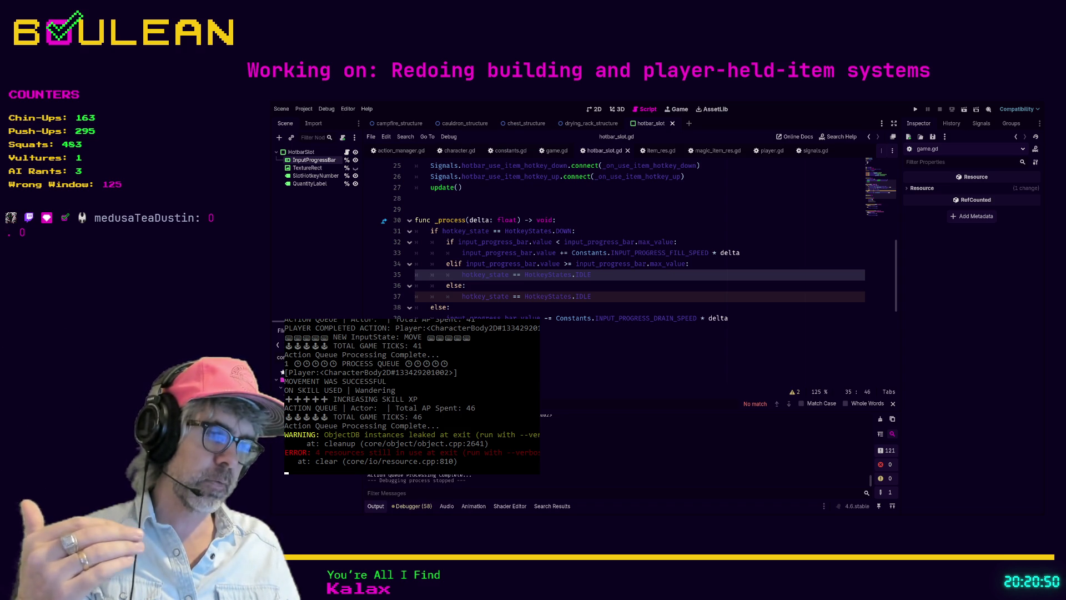
- Add an 'if contents.usable:' check on a new line at the top of _process
scroll(639, 233, "up", 8)
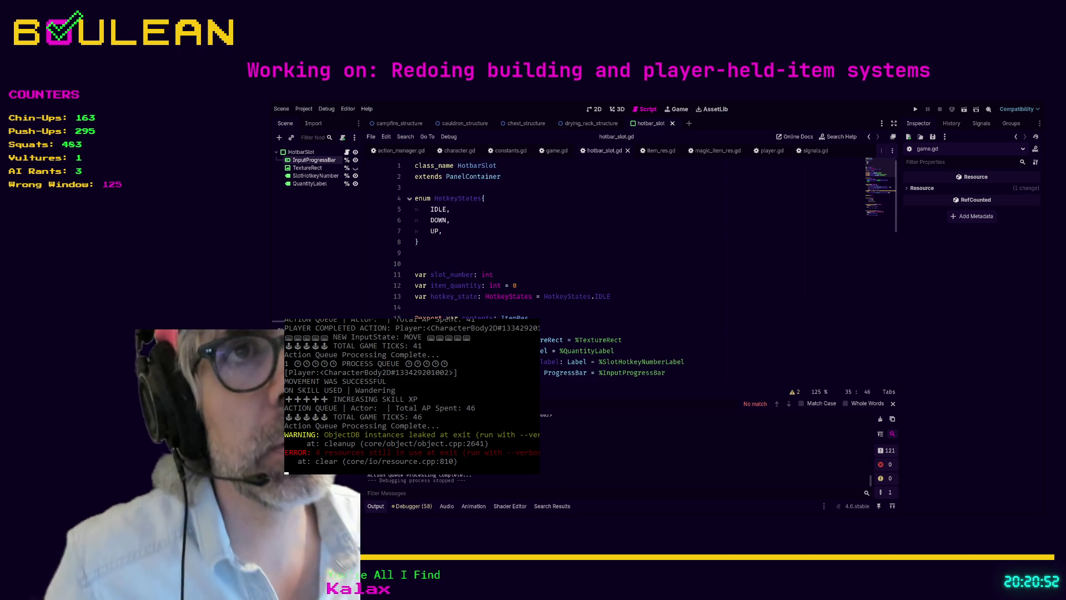
scroll(638, 233, "down", 2)
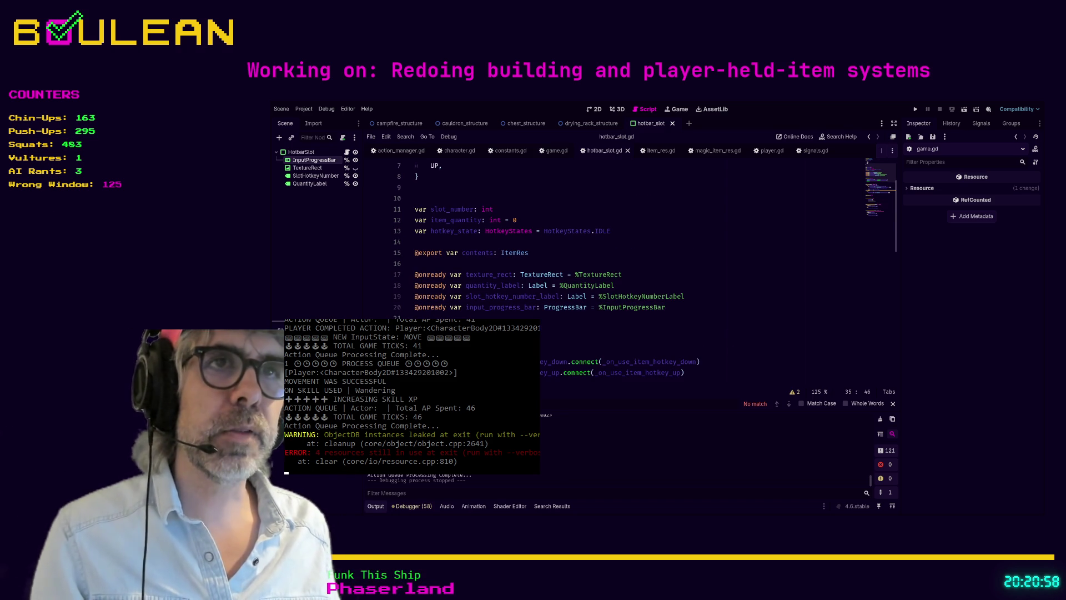
scroll(611, 233, "down", 3)
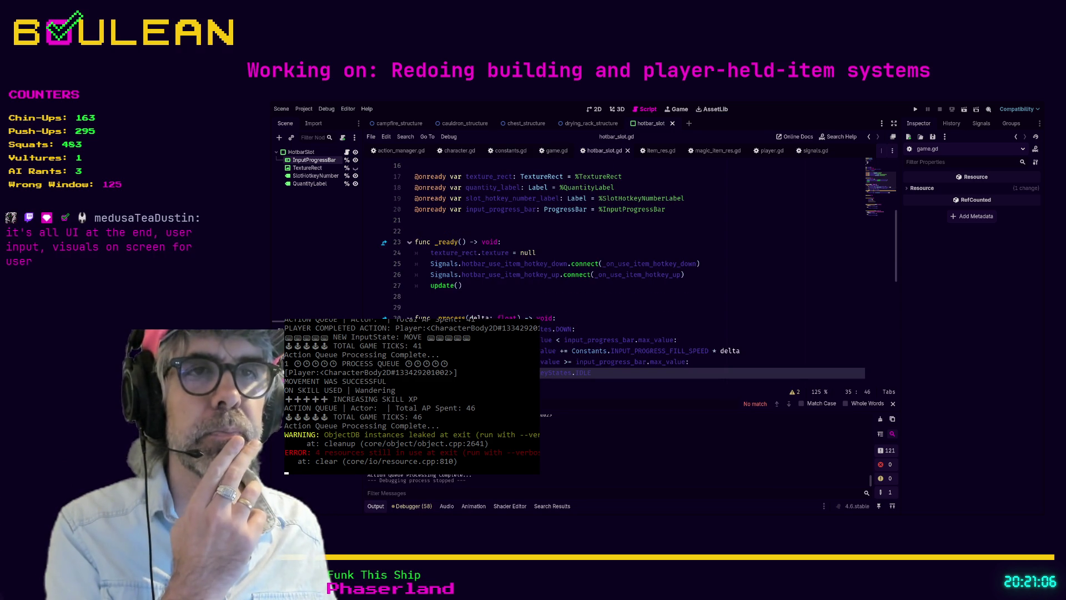
left_click(585, 319)
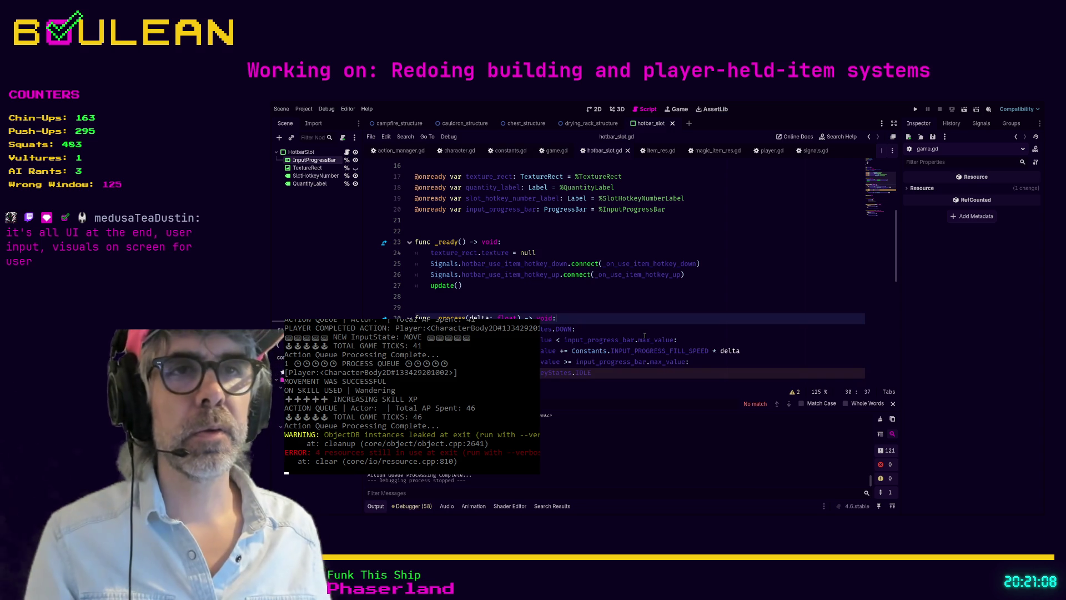
key("Return")
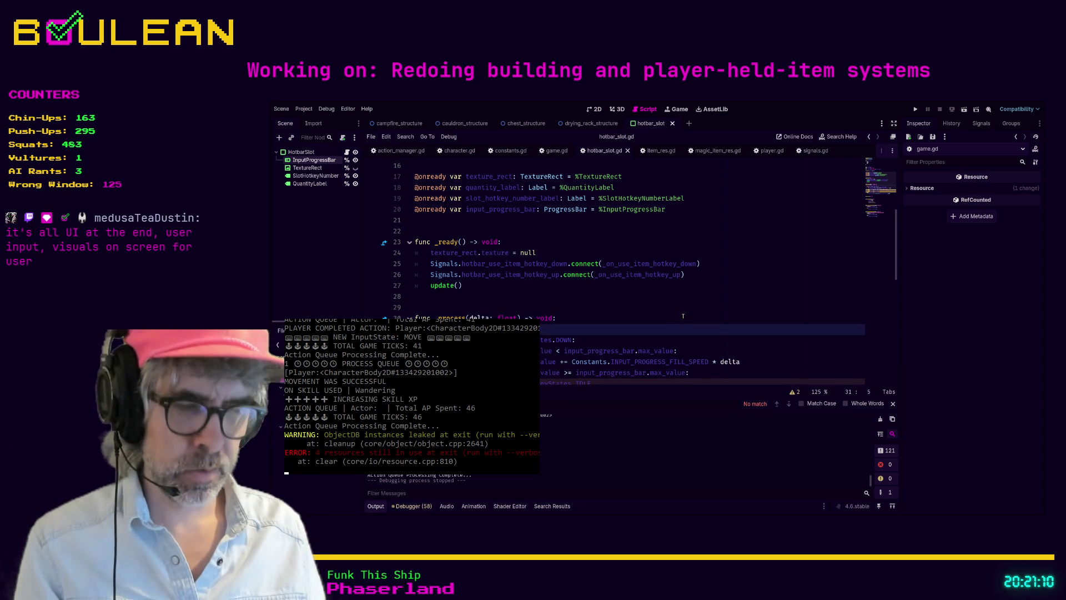
type("m")
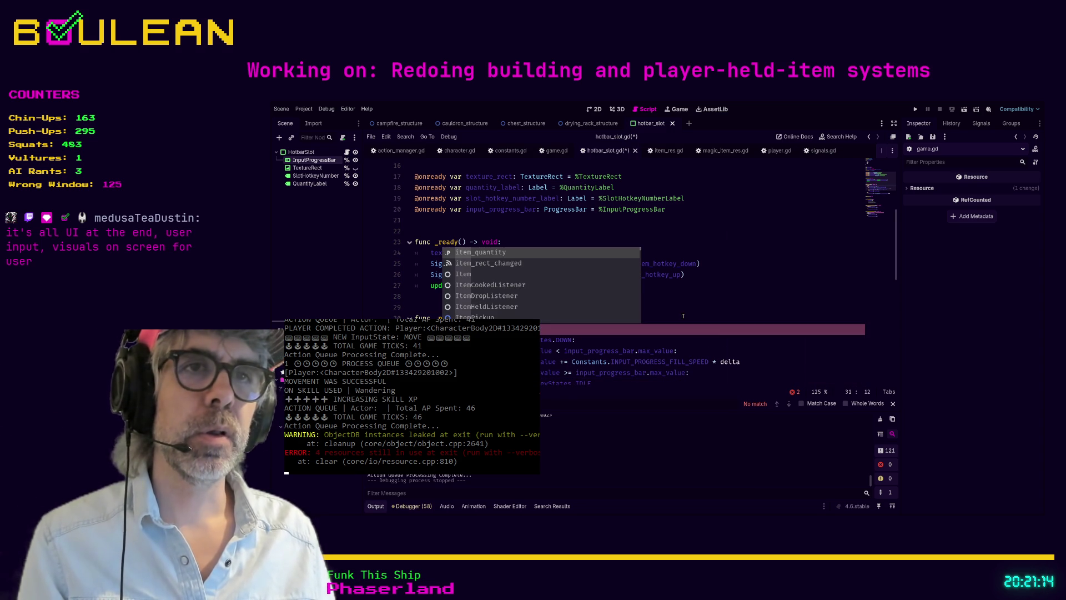
type("_res")
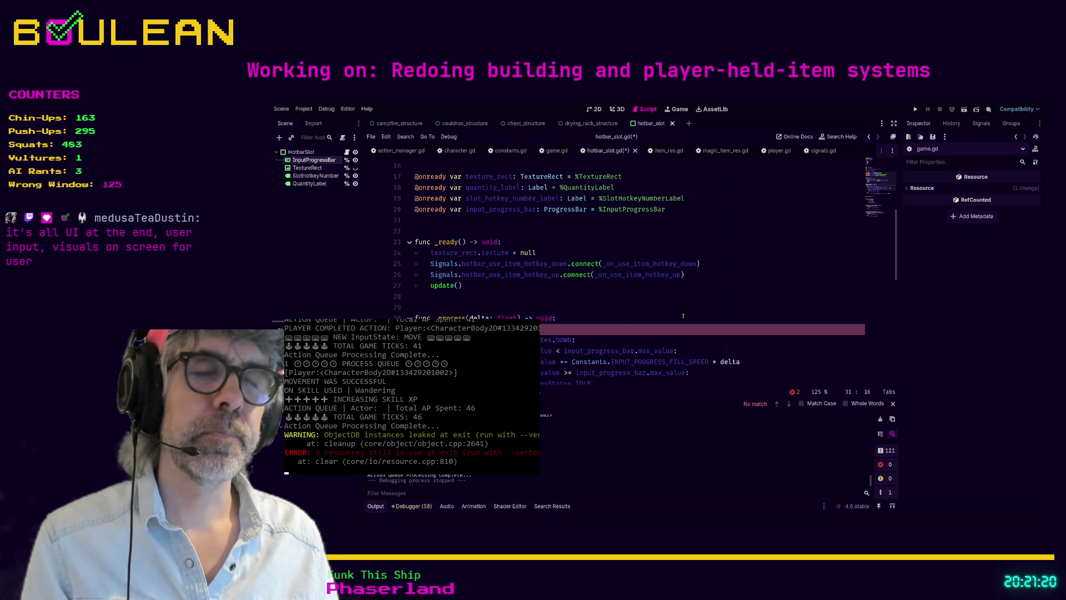
type(".")
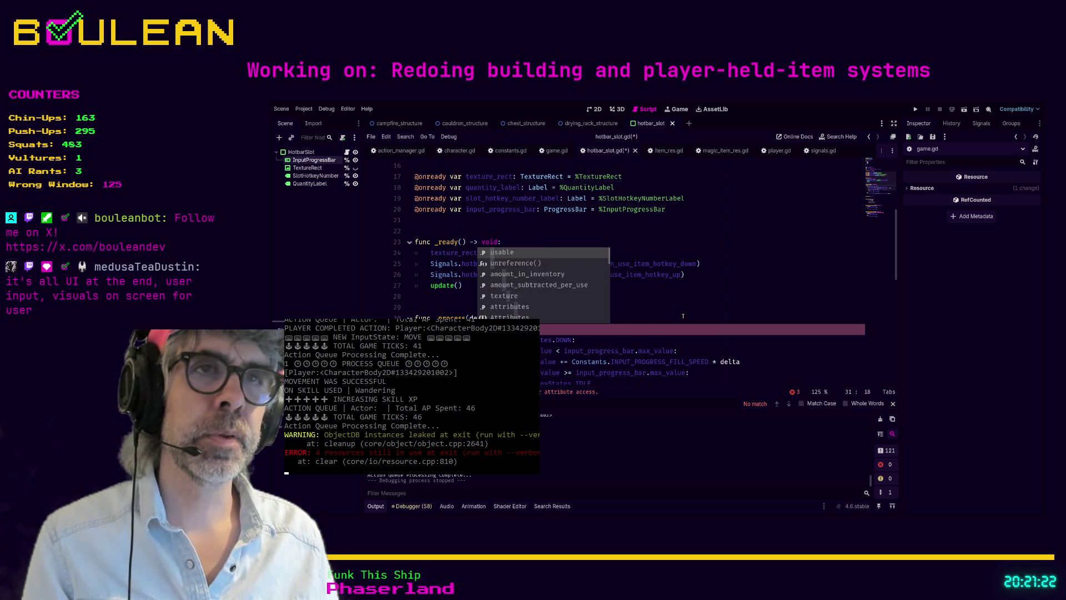
type("us")
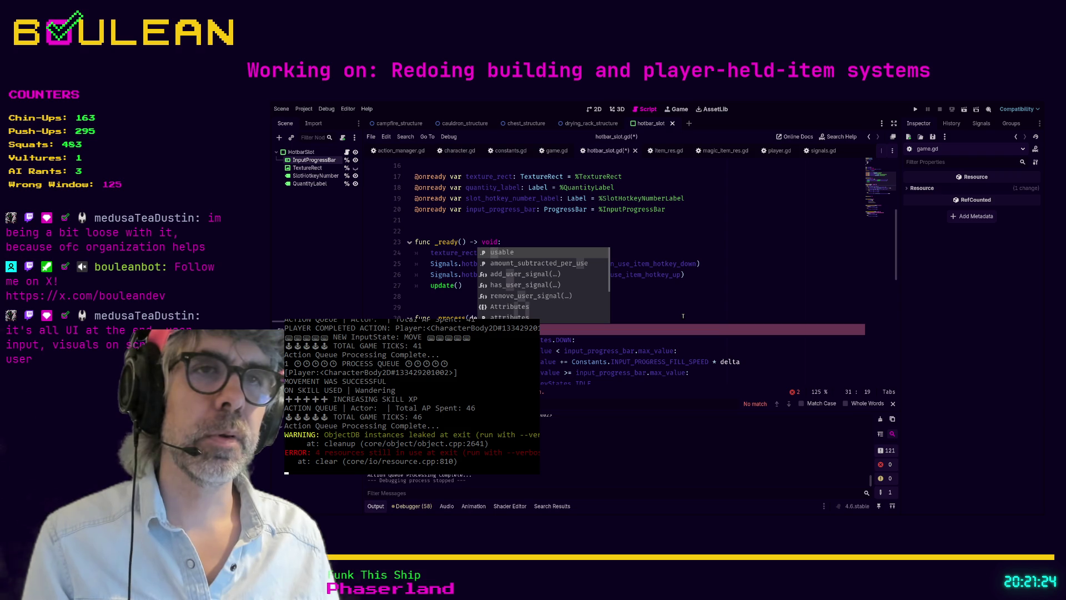
key("Return")
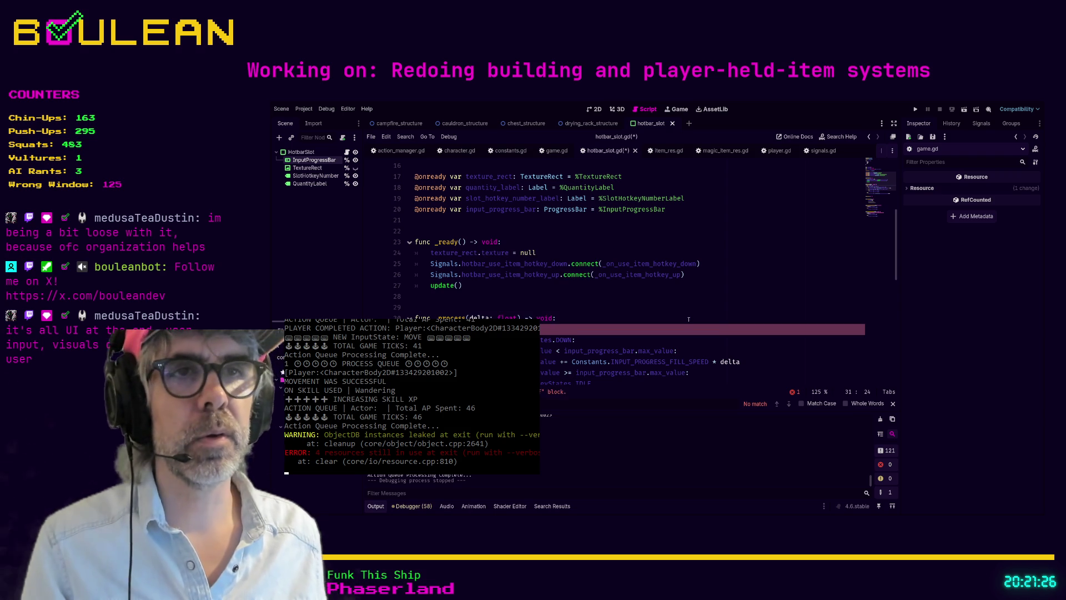
- Indent the hotkey-state block under the usable check, save hotbar_slot.gd, and run the game
scroll(683, 317, "down", 3)
mouse_move(737, 330)
left_mouse_down()
mouse_move(672, 325)
mouse_move(500, 255)
mouse_move(417, 242)
left_mouse_up()
key("Tab")
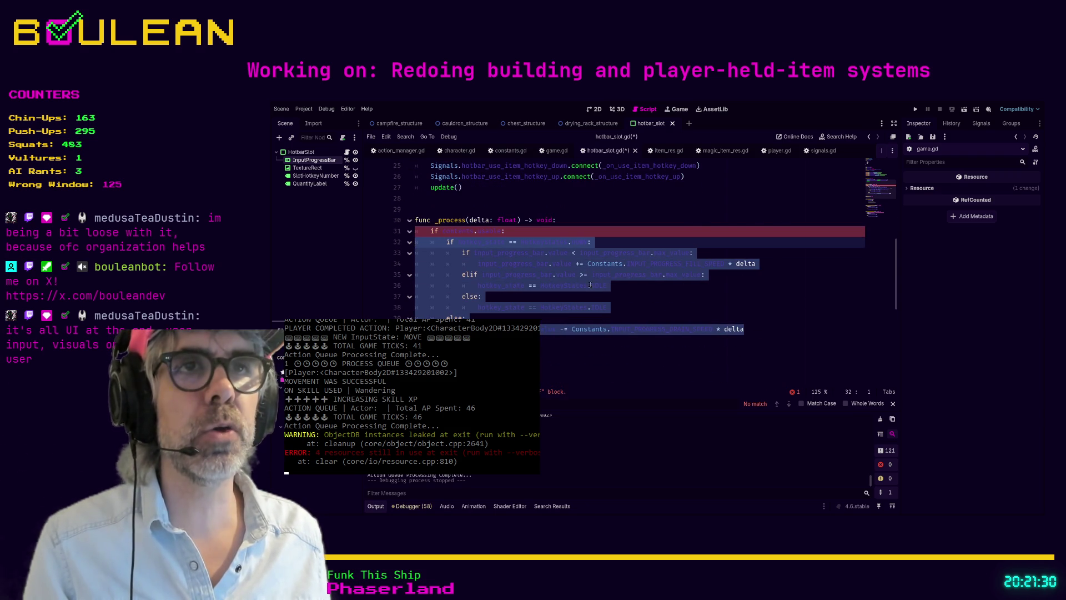
key("ctrl+s")
left_click(645, 289)
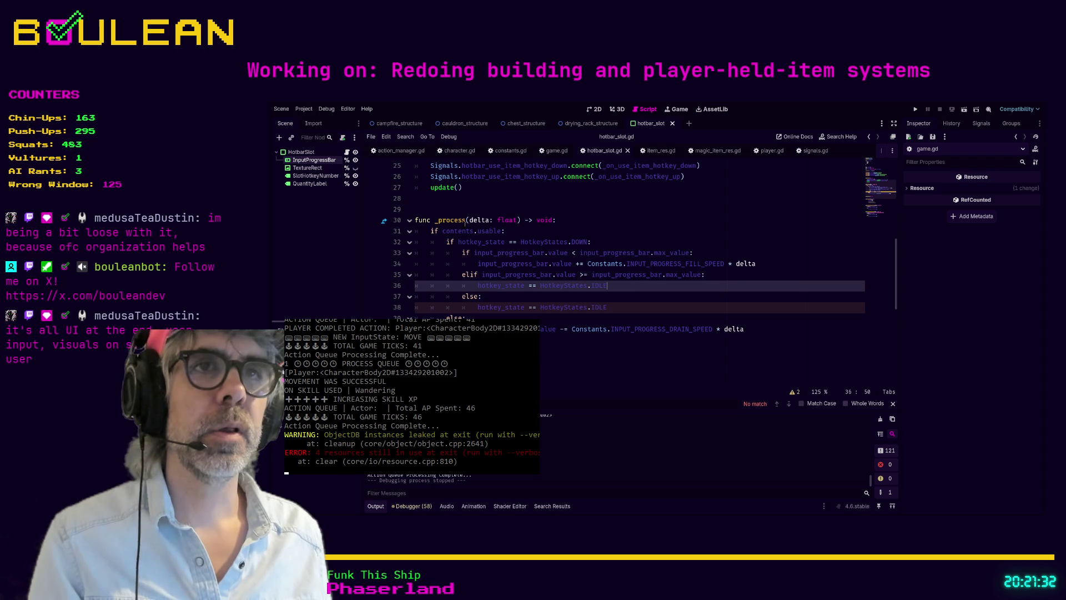
key("F5")
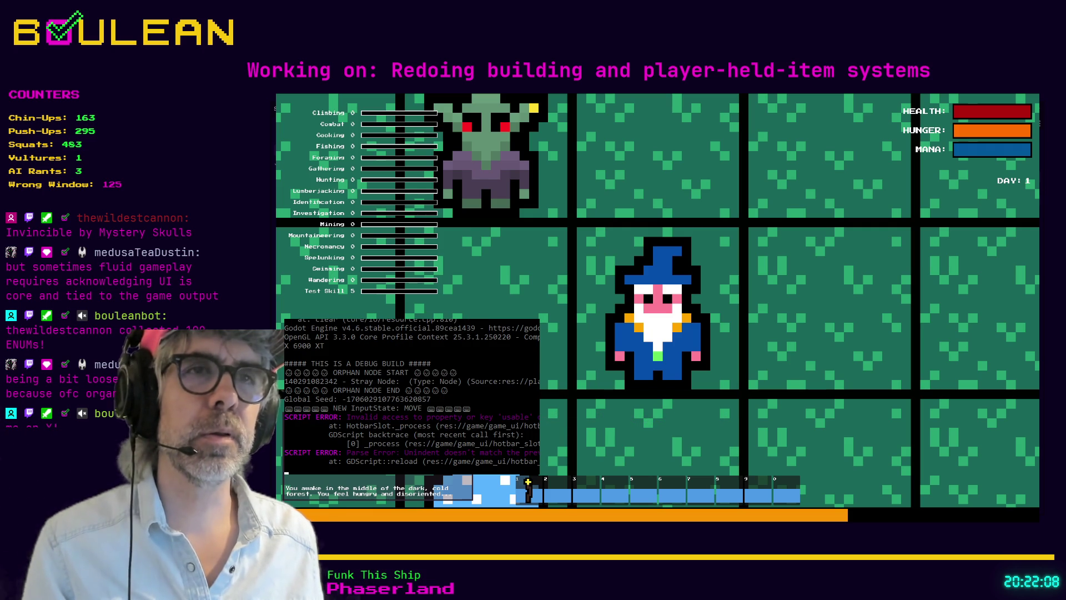
- Return from the game to the editor after the invalid 'usable' access error
left_click(527, 482)
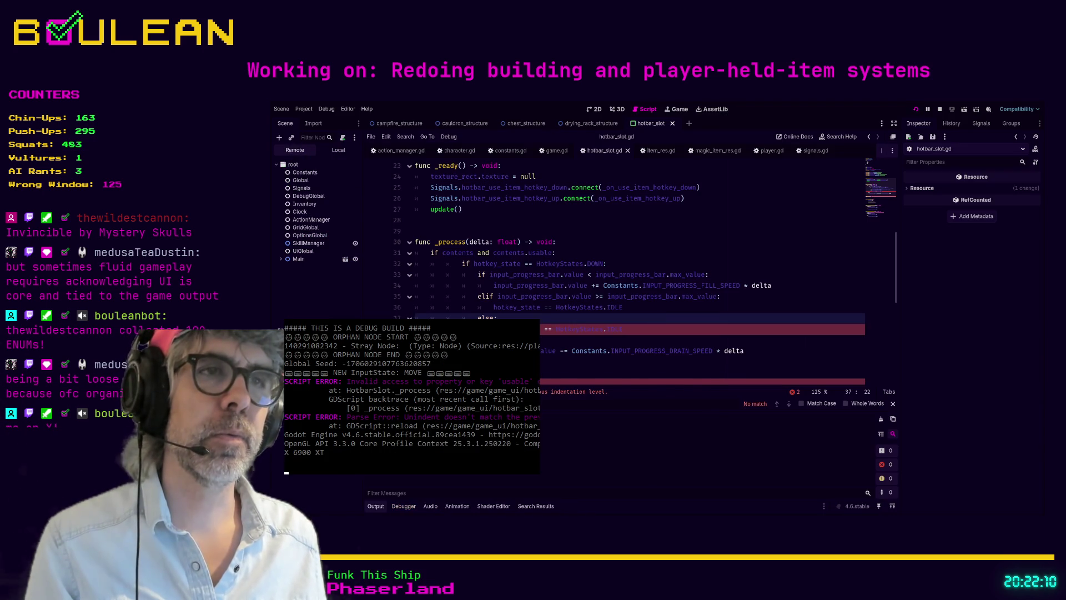
- Stop the running game and bring up the hotbar_slot.gd script
left_click(940, 109)
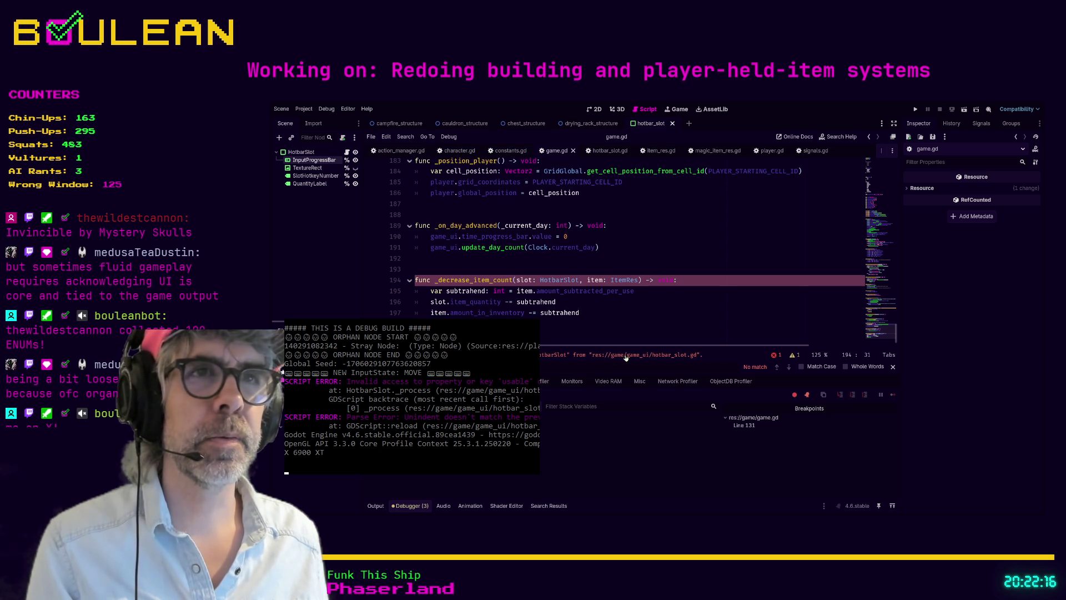
scroll(611, 307, "up", 5)
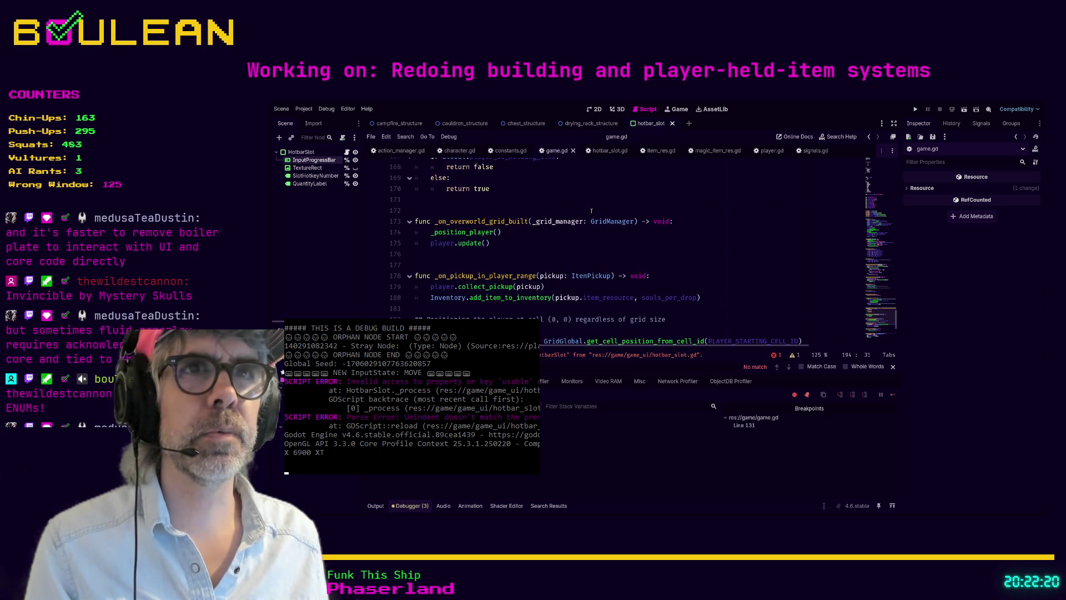
scroll(592, 211, "down", 5)
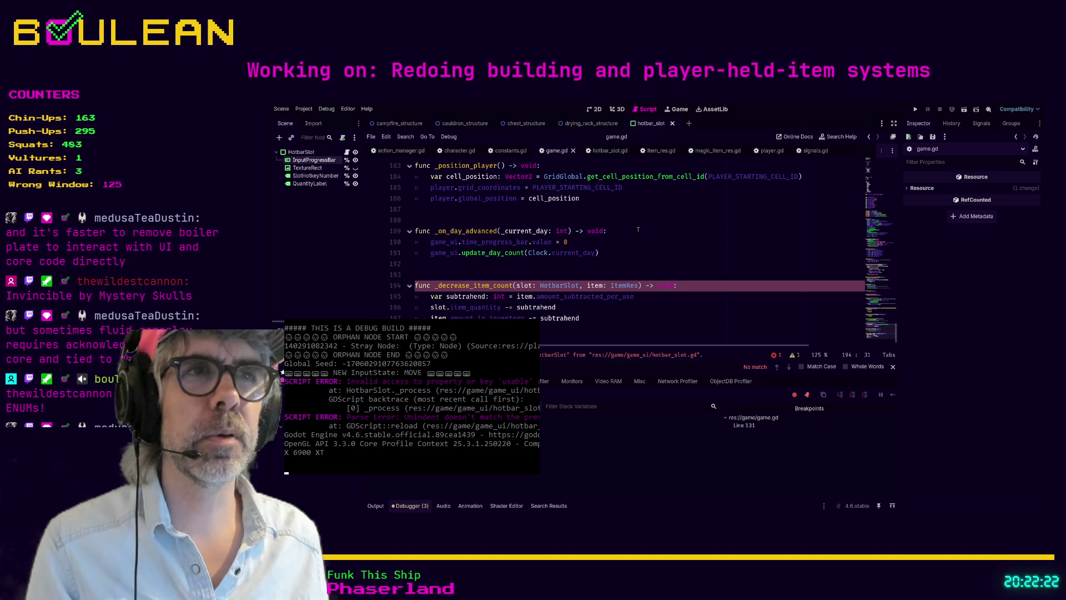
left_click(607, 151)
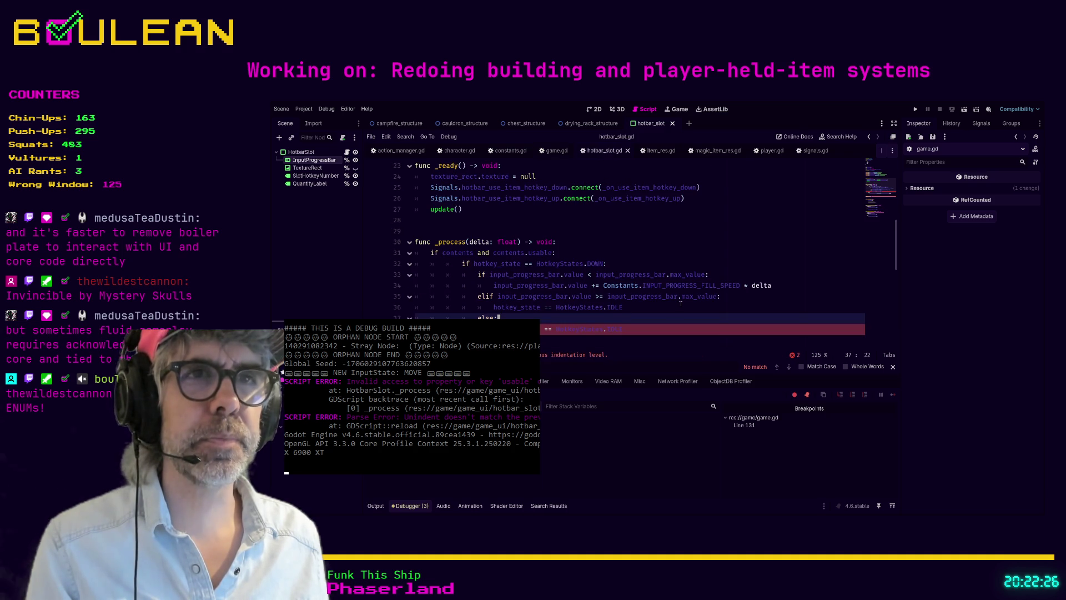
- Unindent lines 32–38 of the hotkey-state block one level, then save and rerun the game
scroll(680, 303, "down", 1)
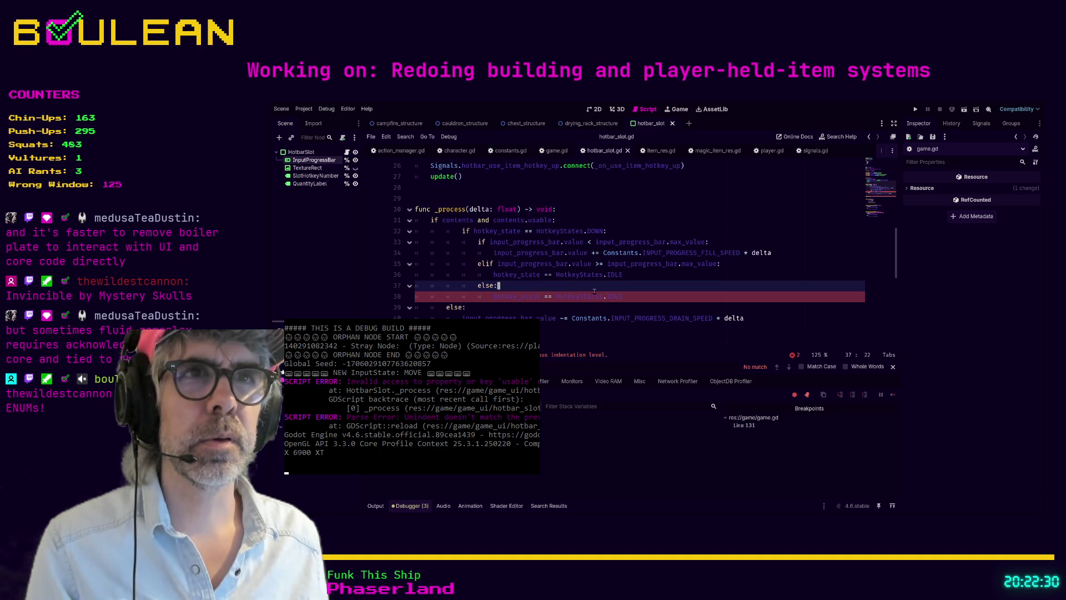
left_click_drag(644, 296, 414, 231)
key("shift+Tab")
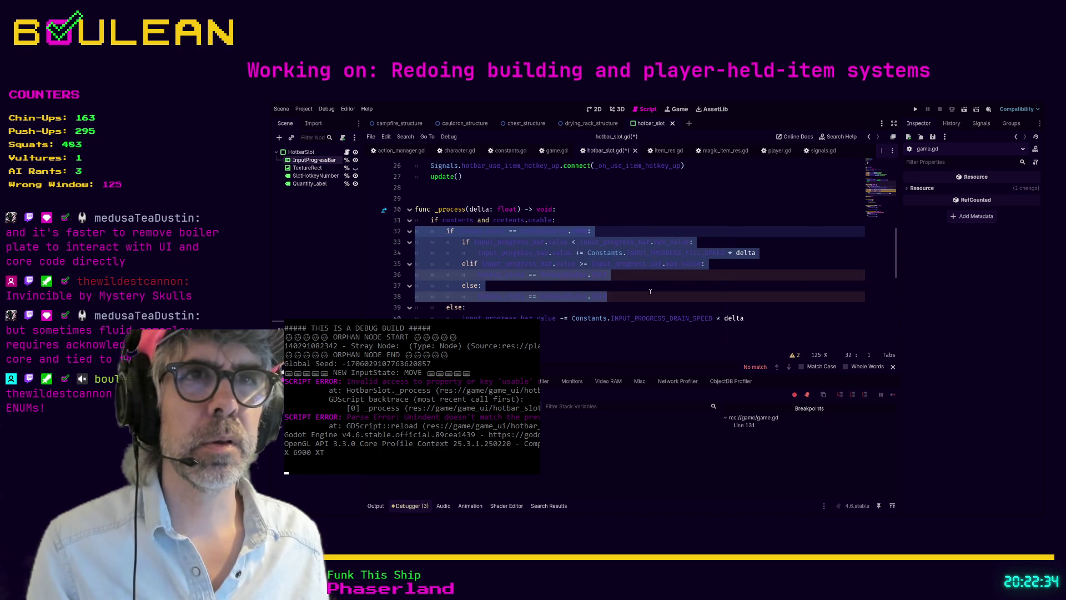
left_click(608, 296)
key("F5")
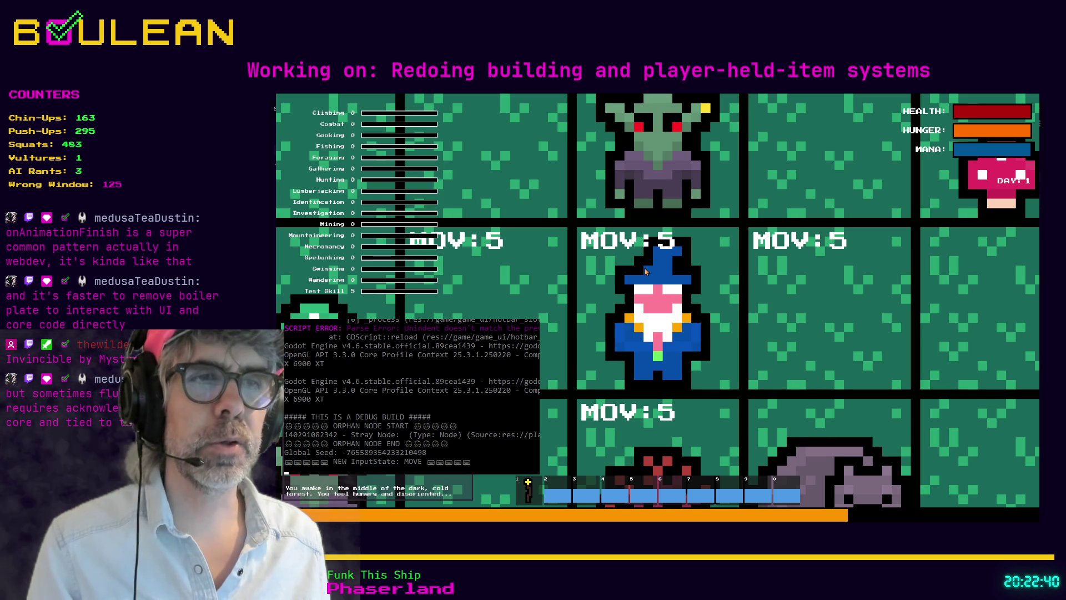
- Gather a Stick from the sapling, use hotbar slot 1, then pick up the Green Mushroom
scroll(646, 270, "down", 5)
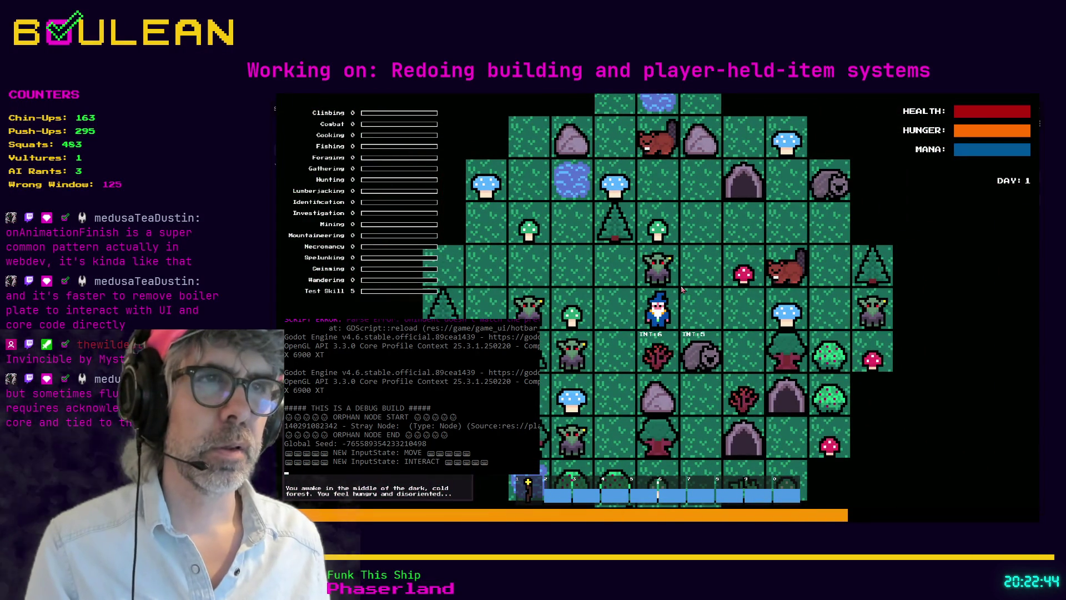
key("e")
key("Down")
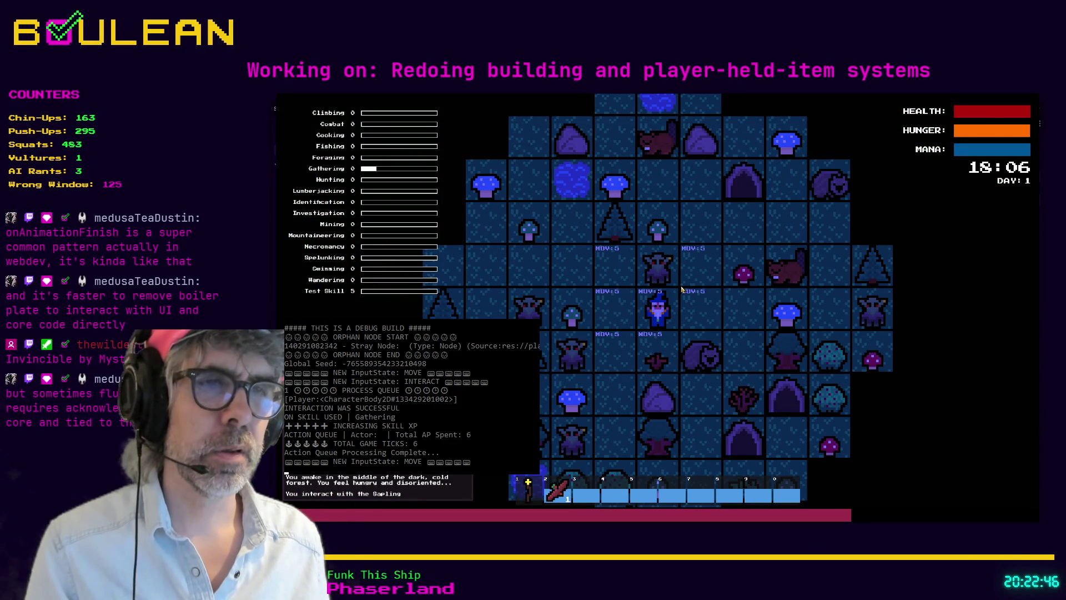
key("1")
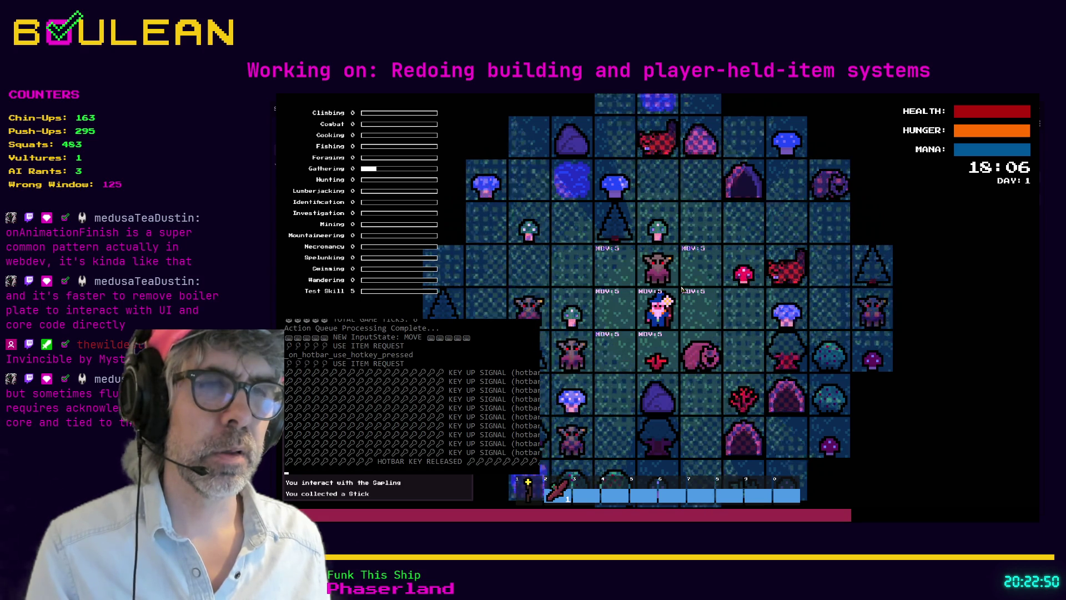
key("a")
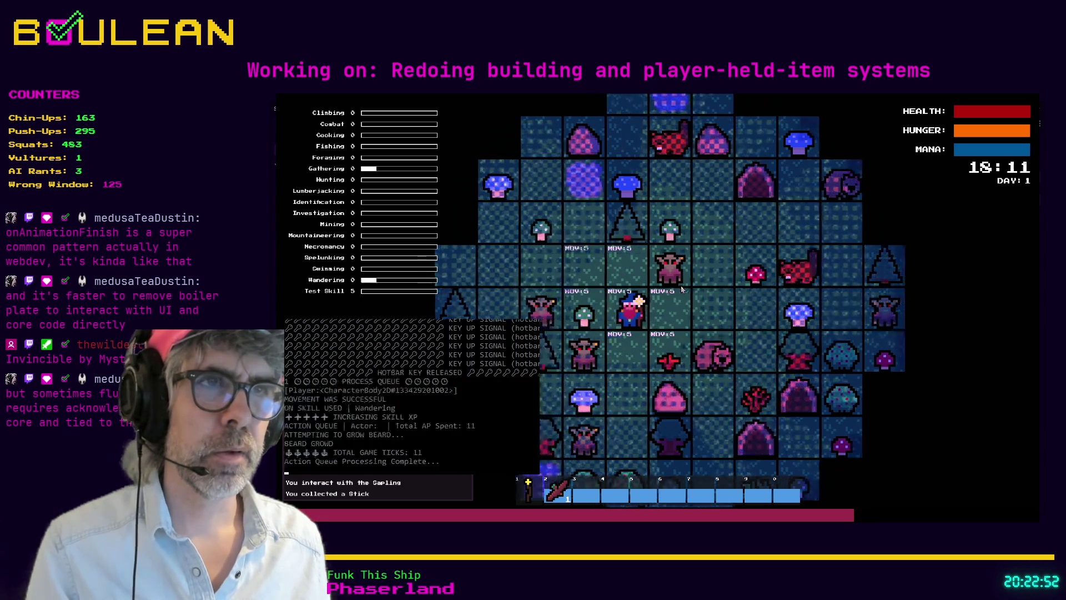
key("e")
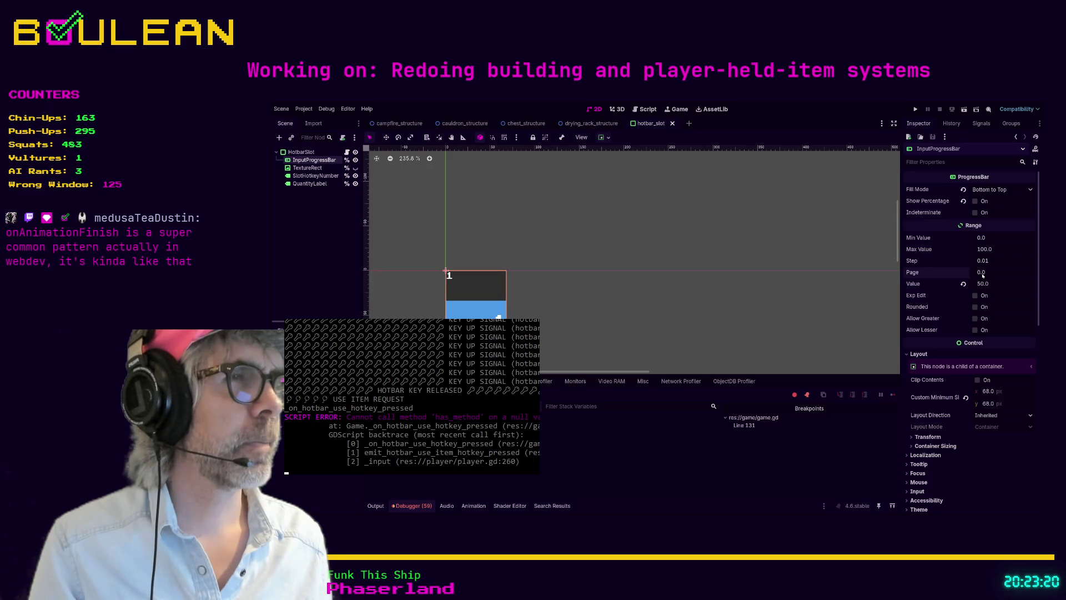
- Set the InputProgressBar value to 4, save the hotbar_slot scene, and run the game
left_click(984, 284)
type("74")
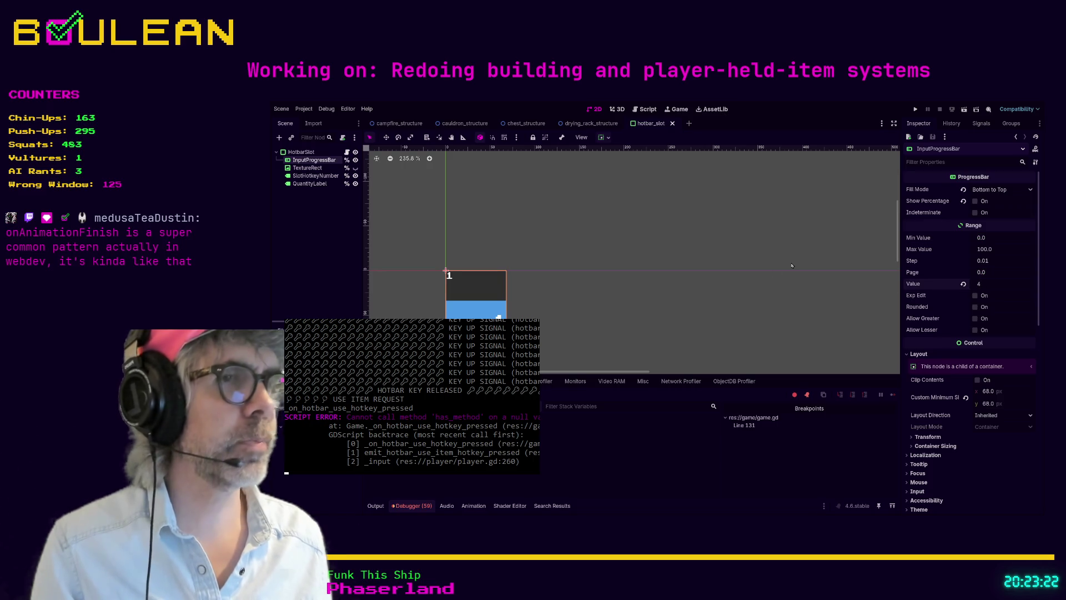
key("BackSpace")
type("4")
key("Return")
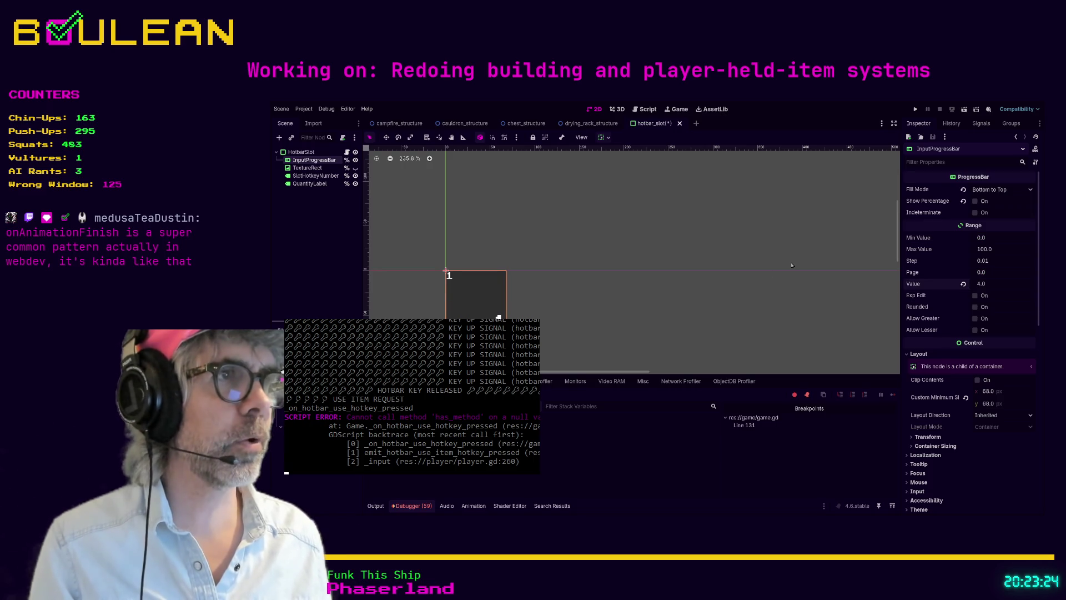
left_click(737, 251)
key("ctrl+s")
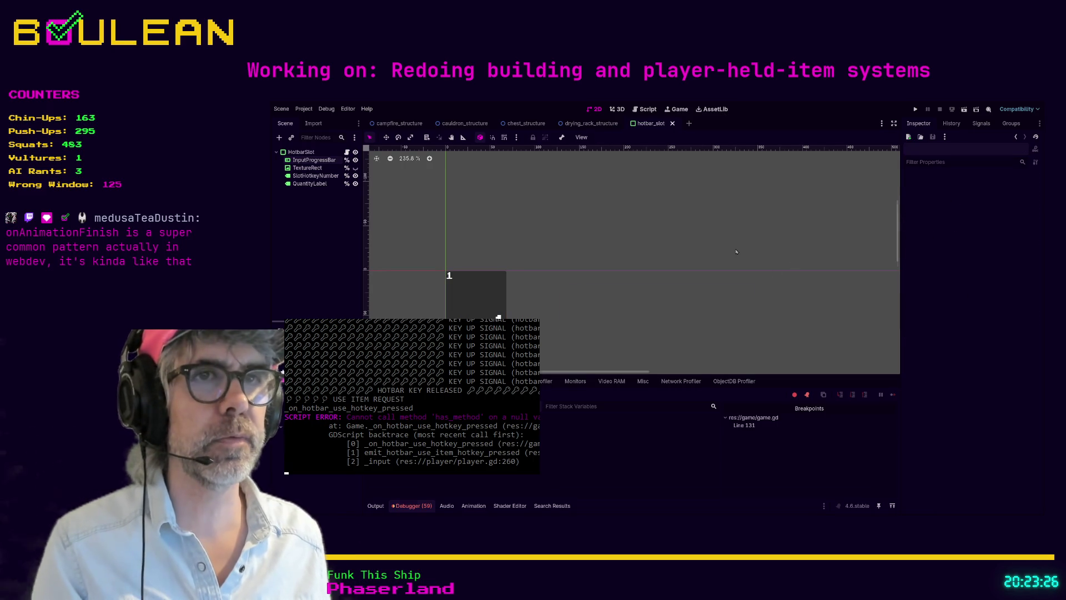
key("F5")
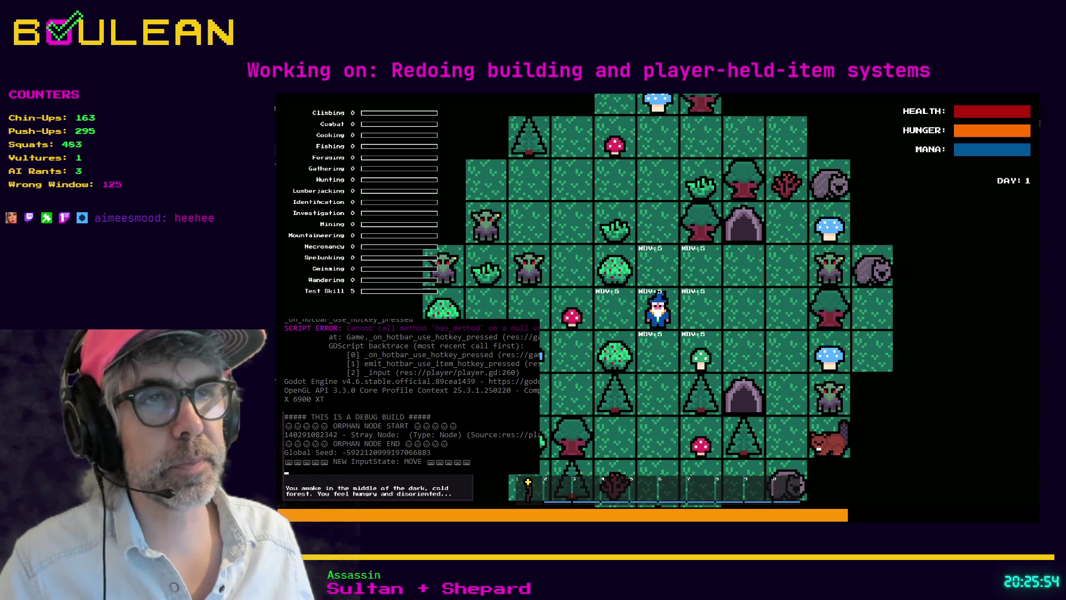
- Gather a Berry from the bush and eat it from hotbar slot 2
key("Down")
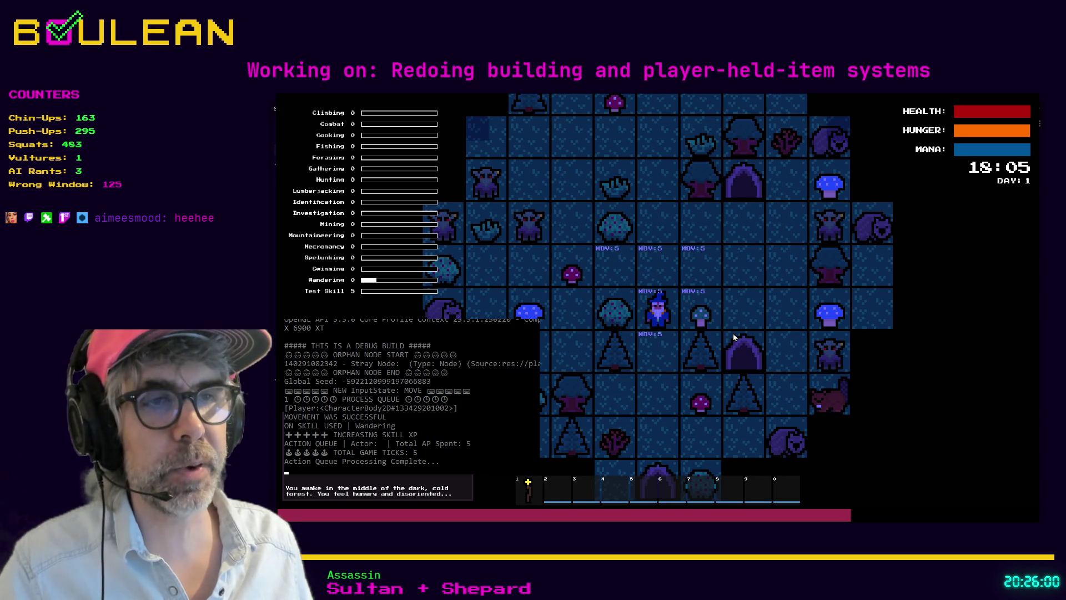
key("e")
key("Left")
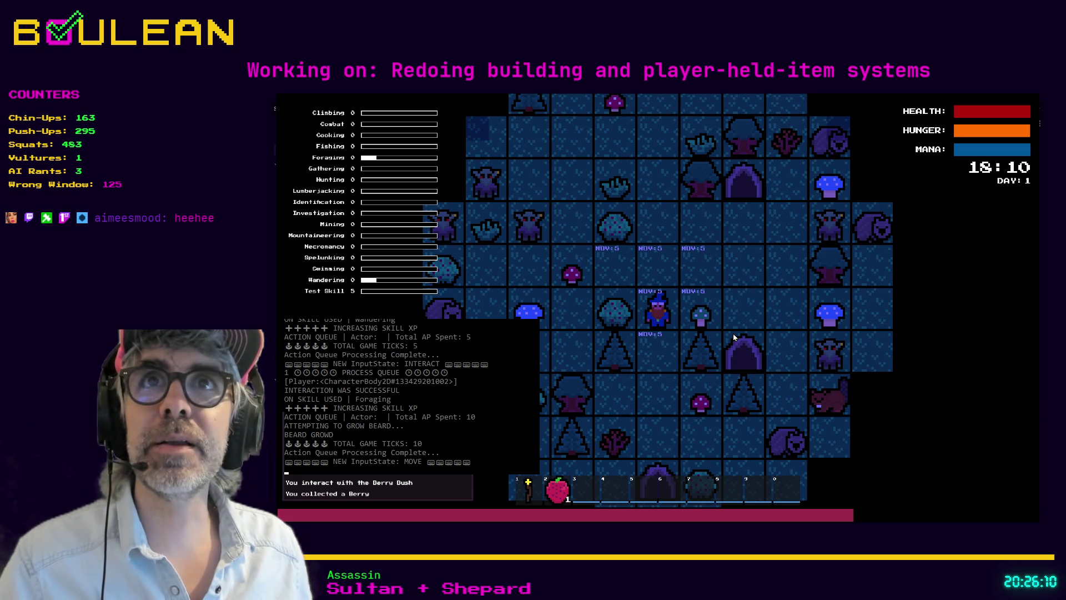
key("2")
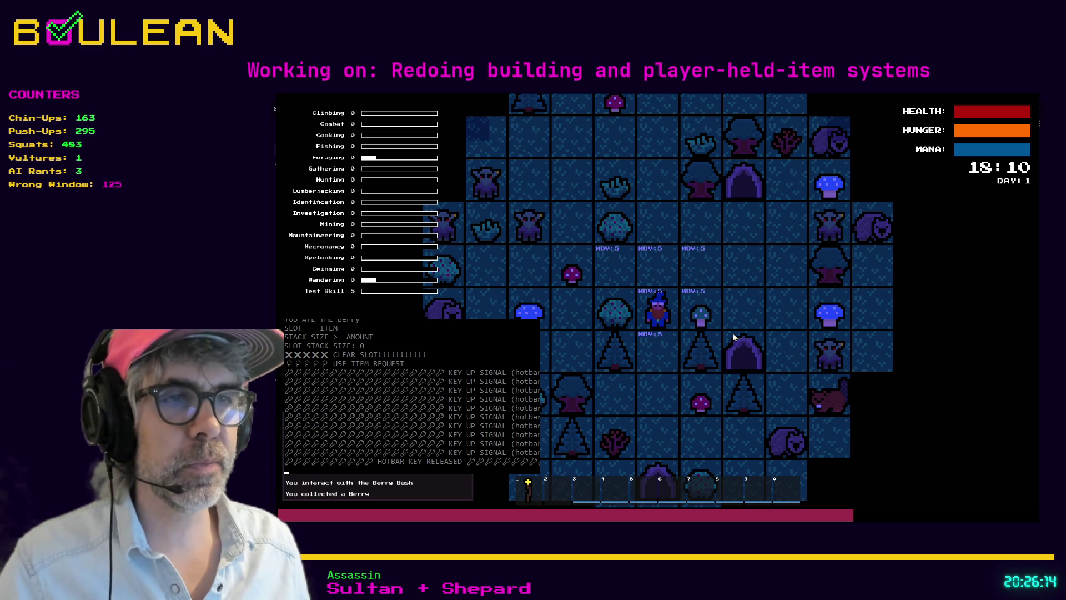
- Forage a Red Mushroom, eat it from slot 2, gather another berry, then stop the game
key("s")
key("s")
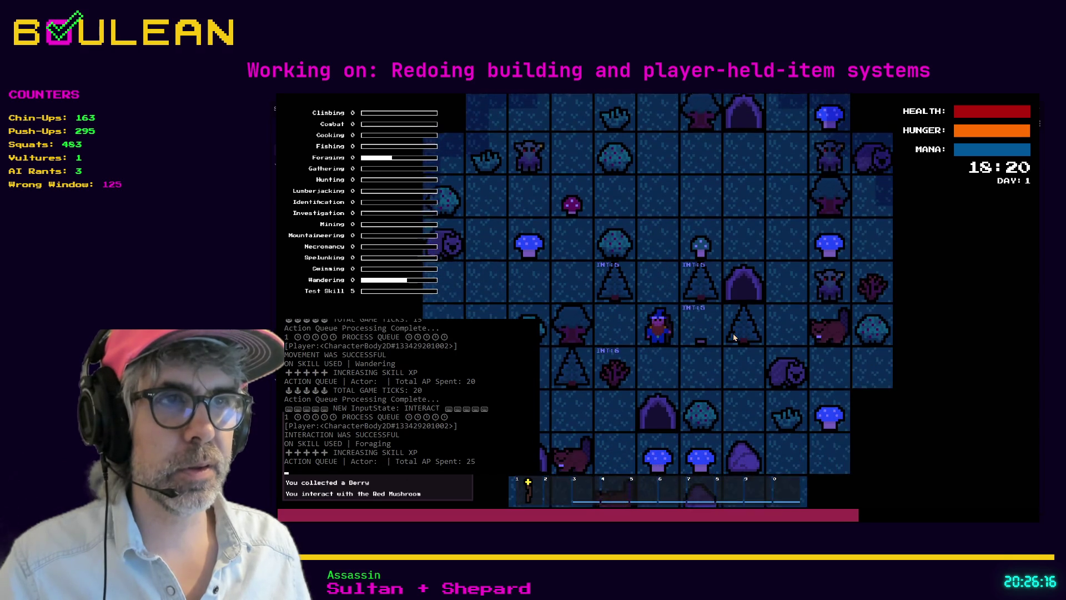
key("e")
key("d")
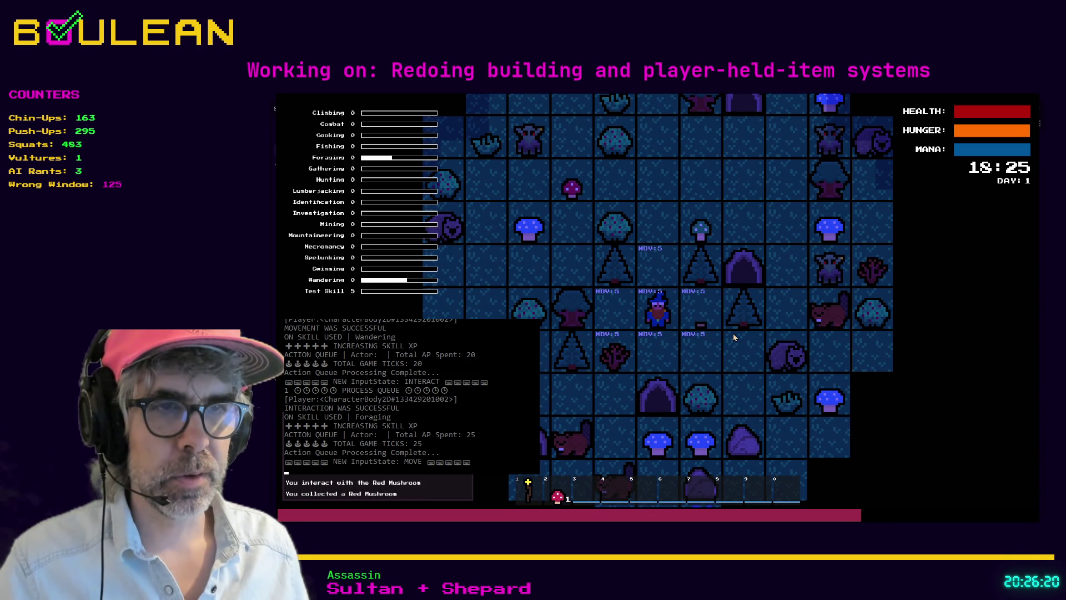
key("2")
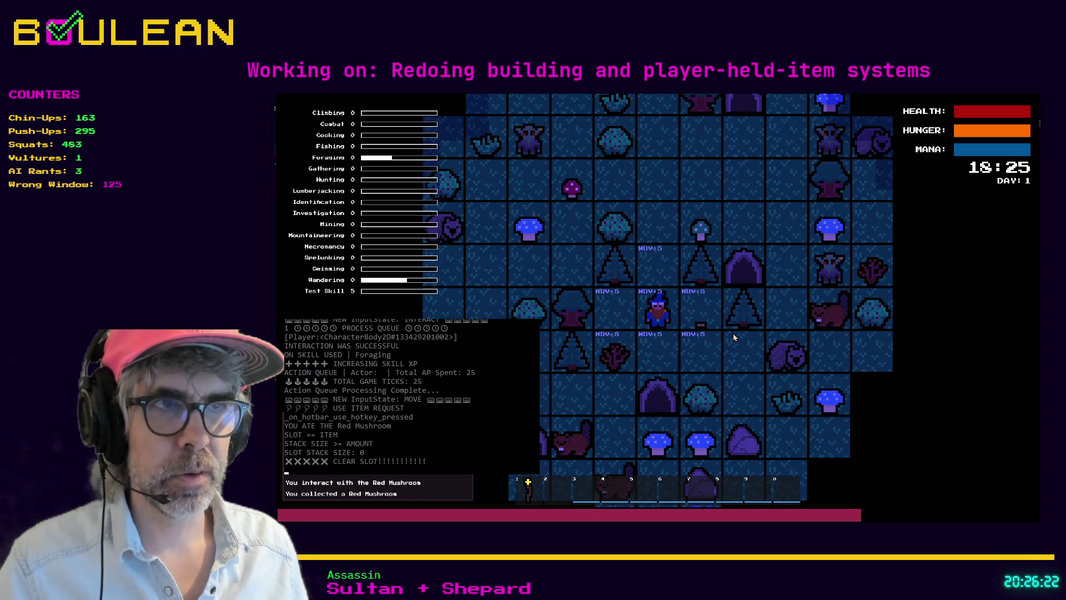
key("2")
key("w")
key("w")
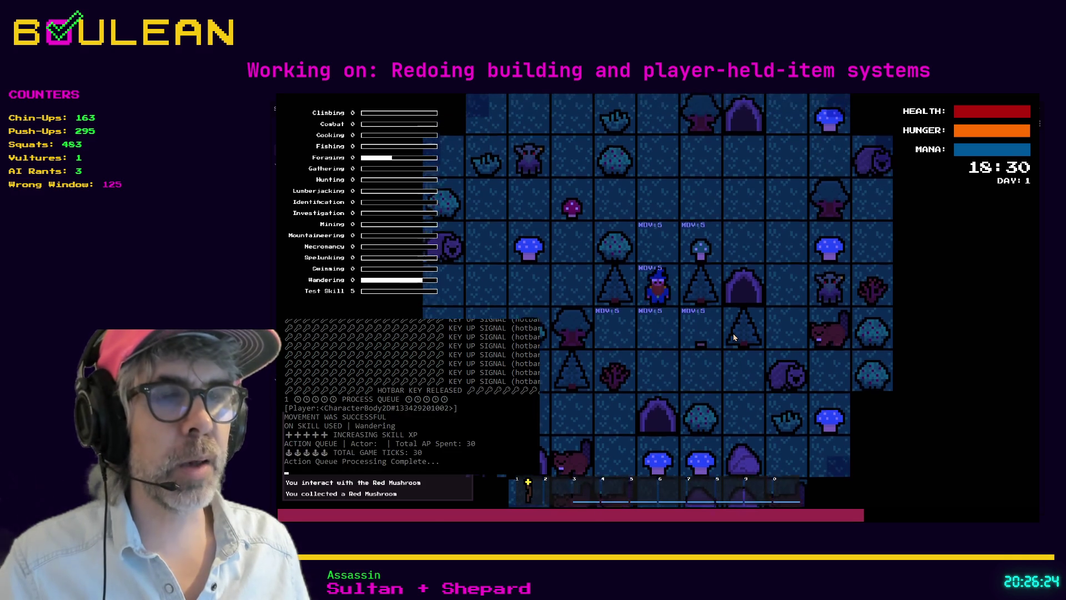
key("e")
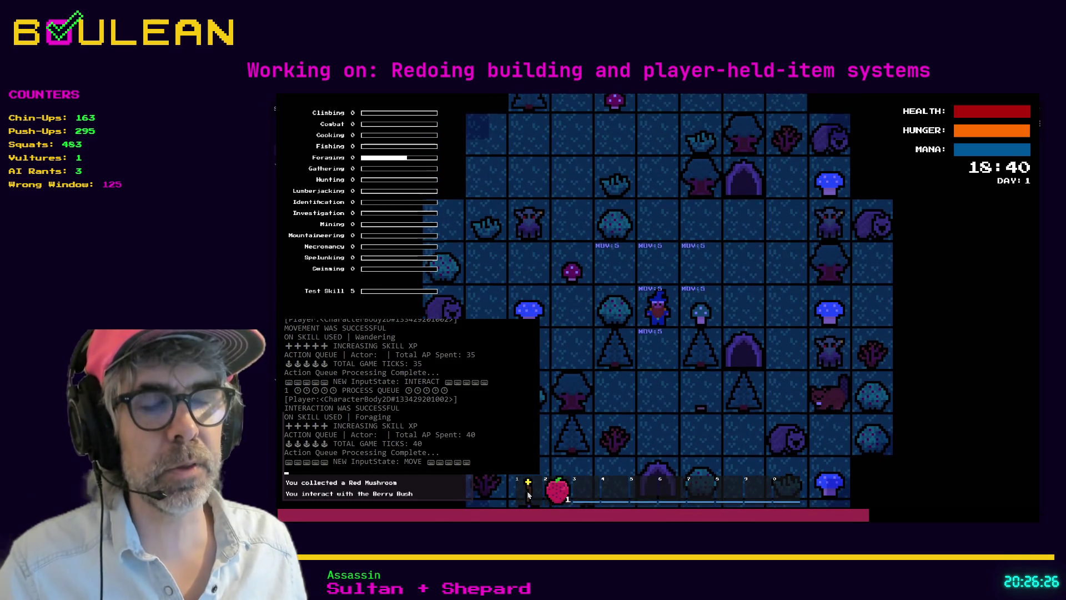
key("Escape")
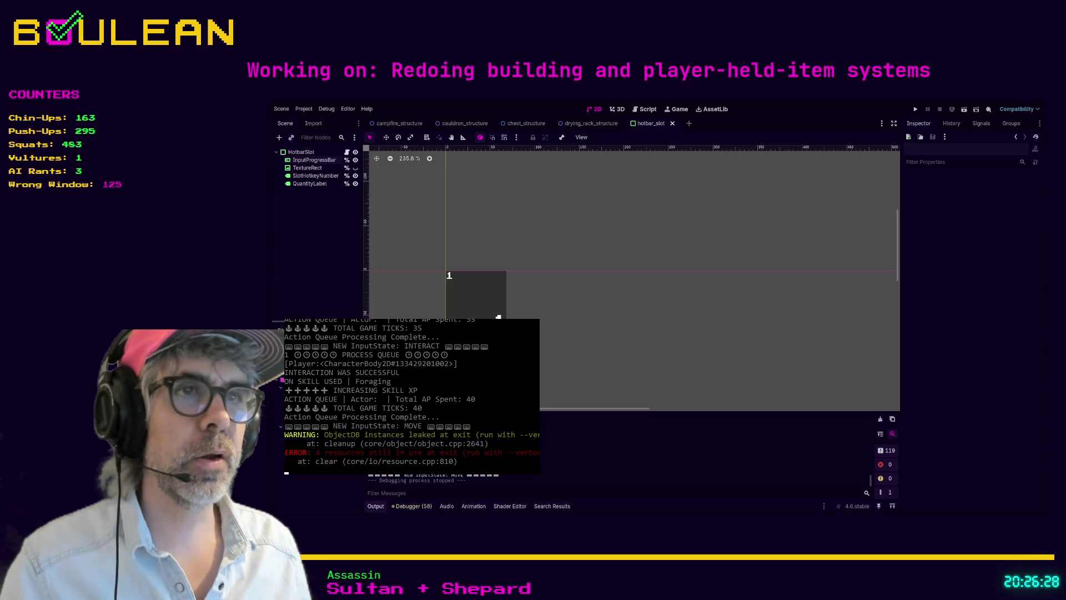
- Comment out the line 31 contents-usable check in hotbar_slot.gd
left_click(644, 109)
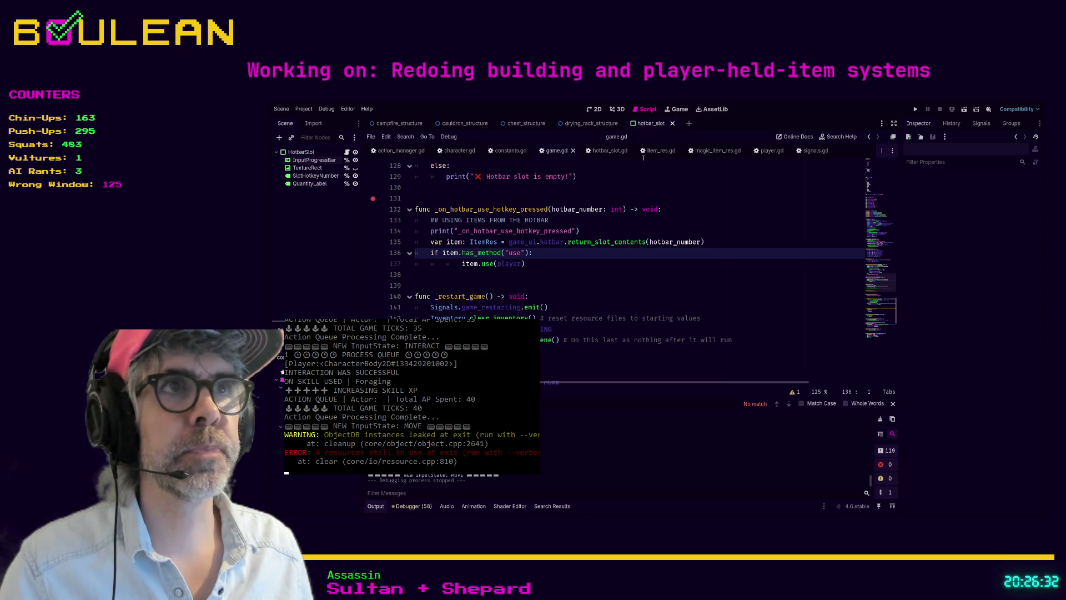
left_click(609, 150)
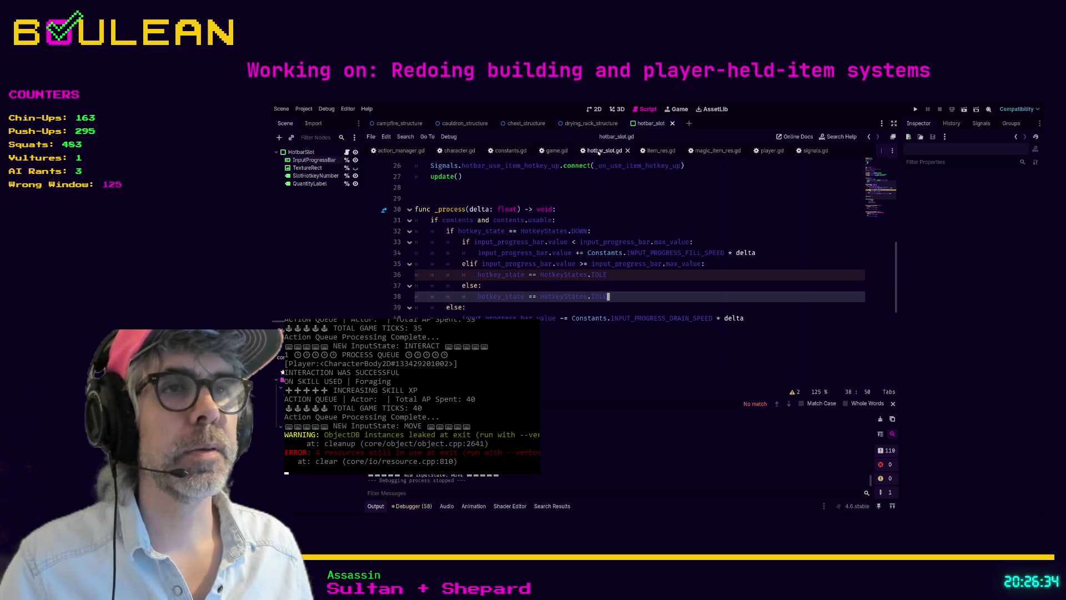
left_click(572, 220)
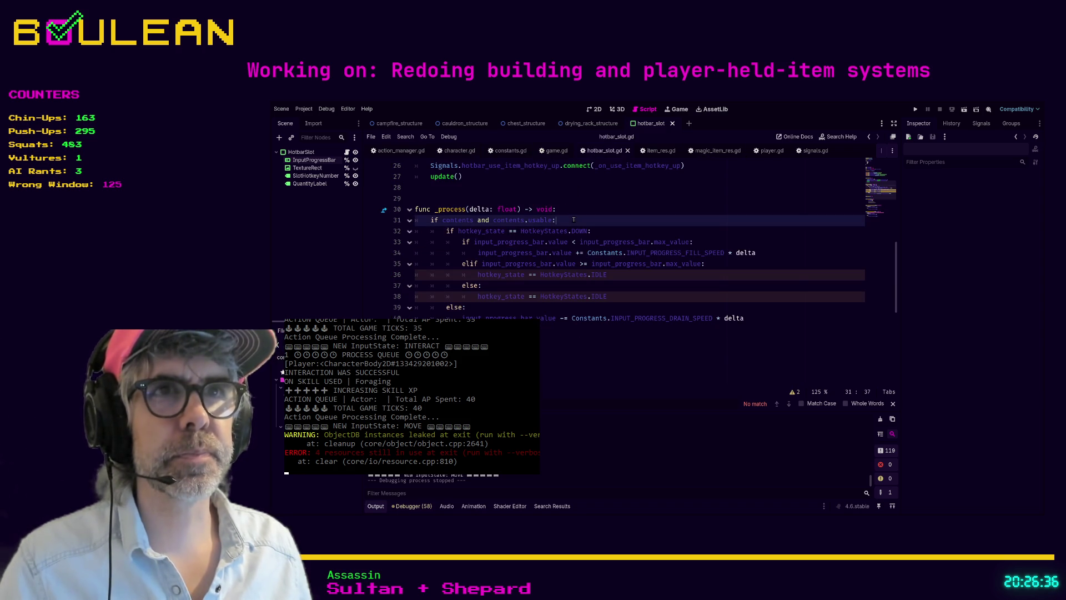
key("ctrl+k")
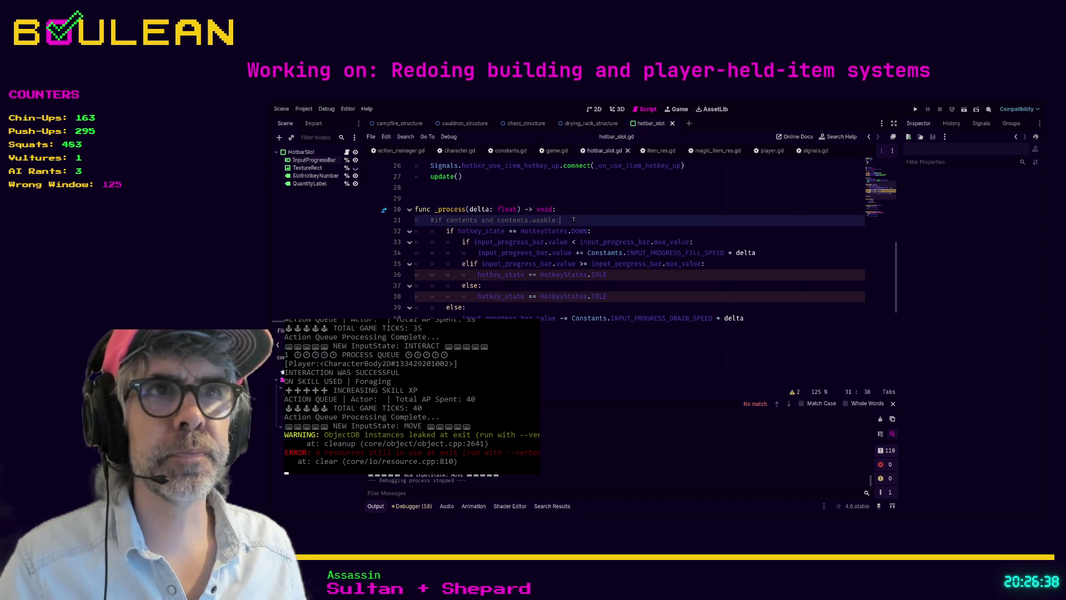
- Unindent lines 32–40 of the hotkey block, save the script, and relaunch the game
mouse_move(792, 325)
left_mouse_down()
mouse_move(638, 314)
mouse_move(417, 230)
left_mouse_up()
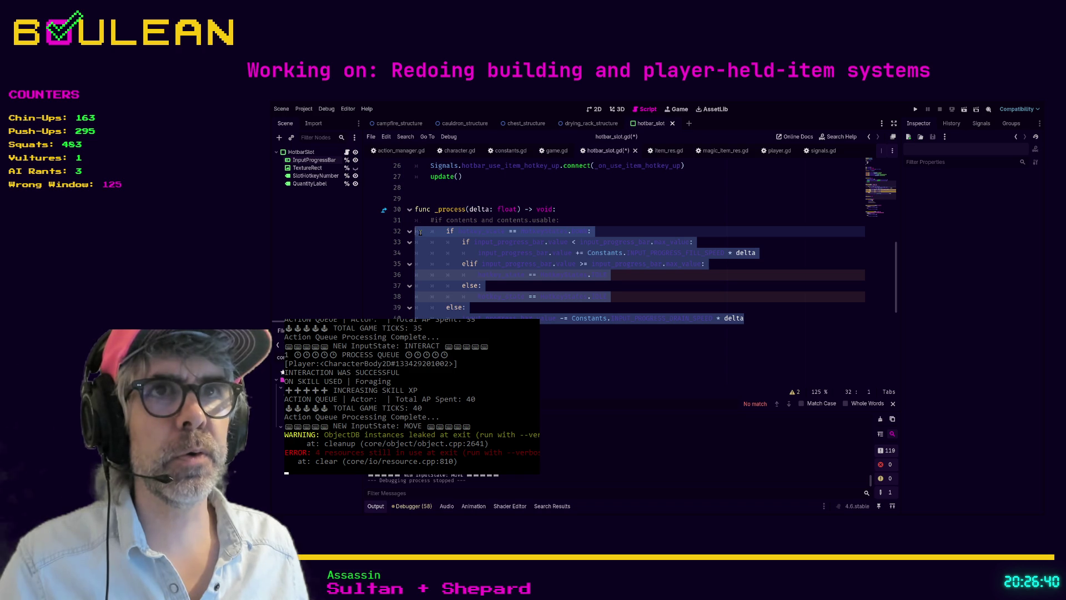
key("shift+Tab")
left_click(621, 229)
key("ctrl+s")
key("F5")
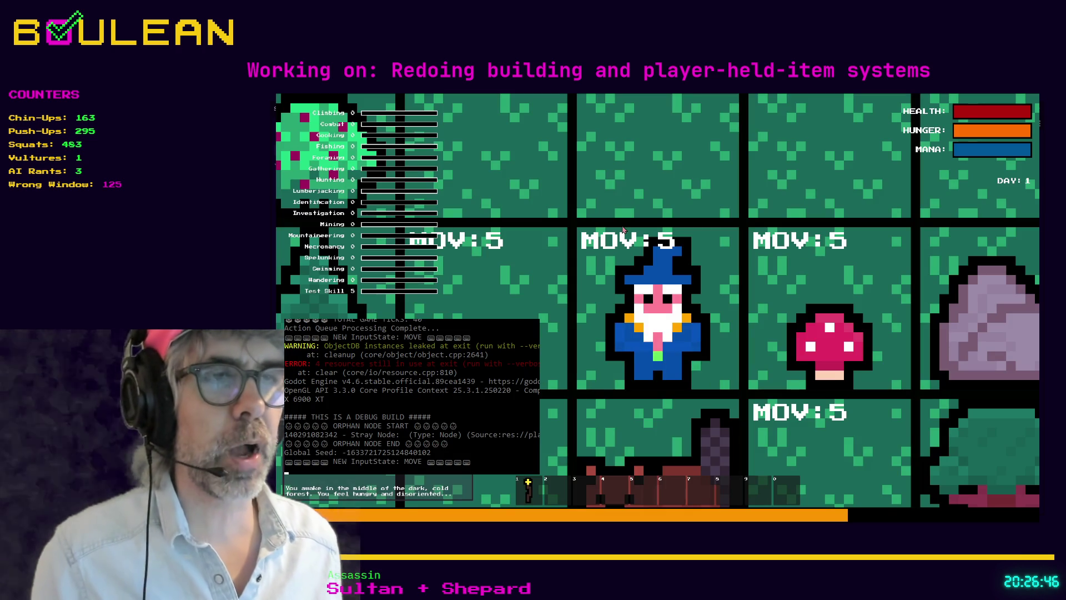
- Forage the Red Mushroom, drop it on the tile above, walk onto it, and eat it from slot 2
scroll(622, 229, "down", 3)
key("e")
key("Right")
key("e")
key("2")
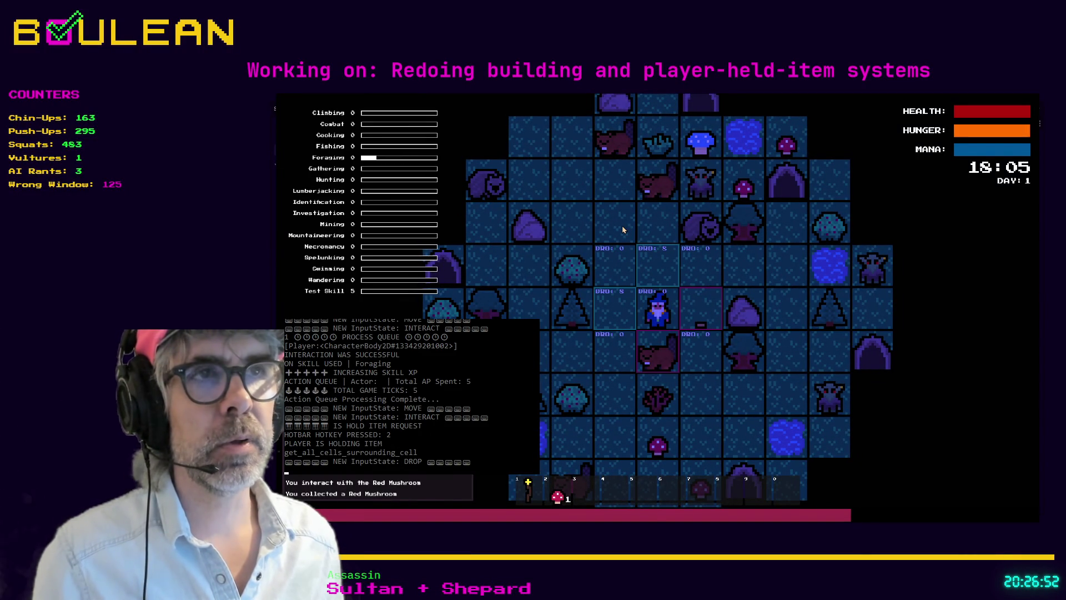
key("Up")
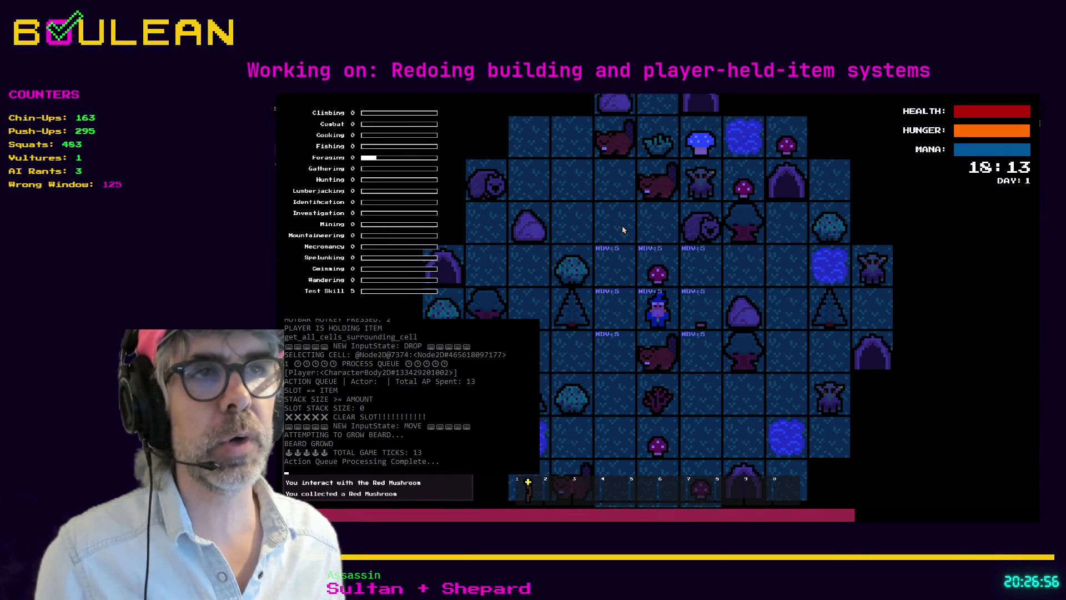
key("Up")
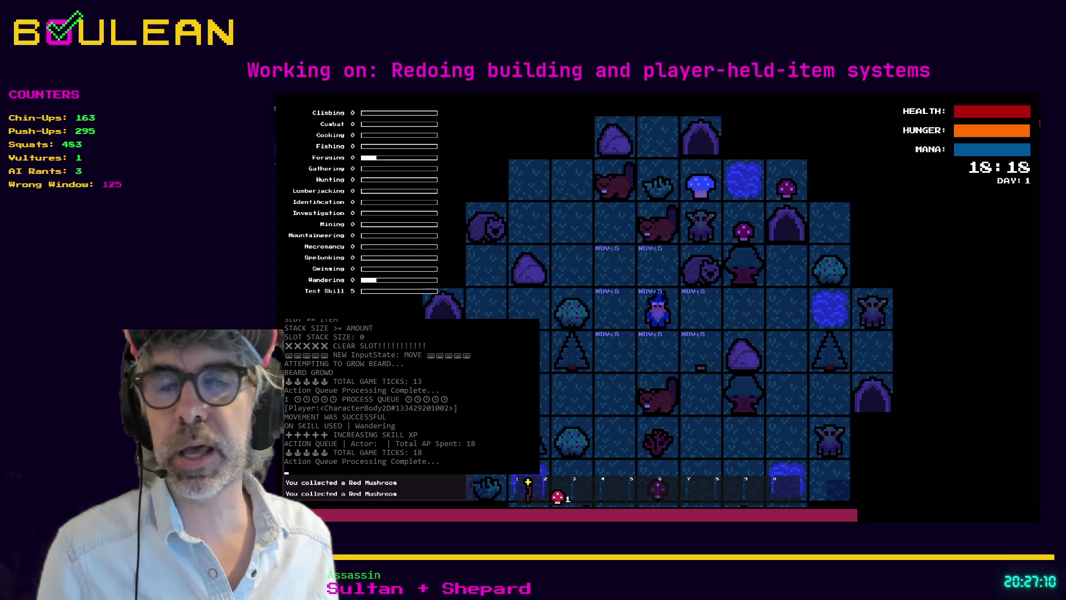
key("2")
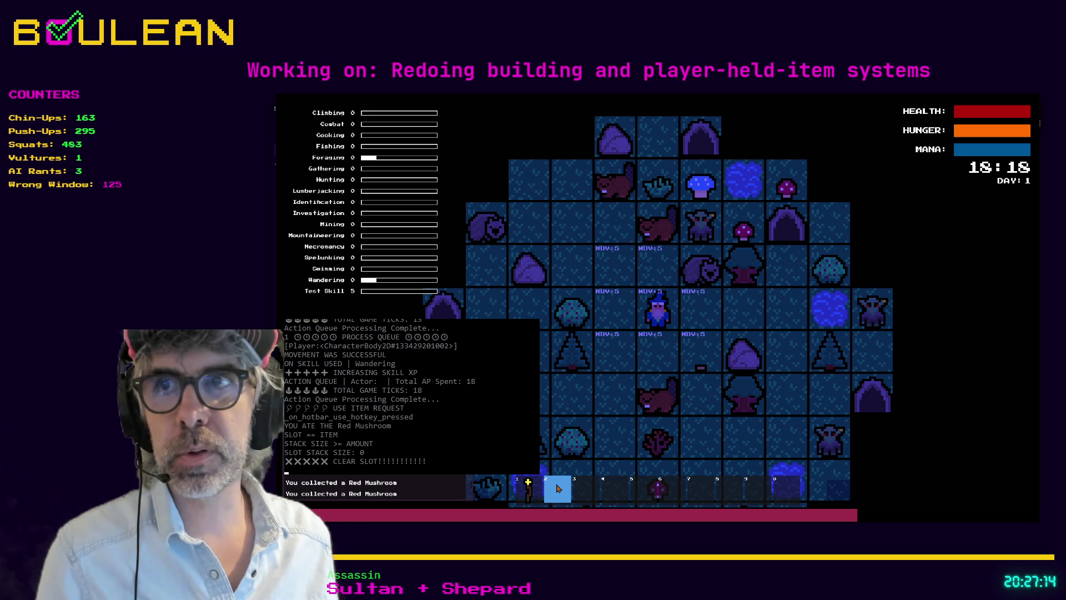
key("2")
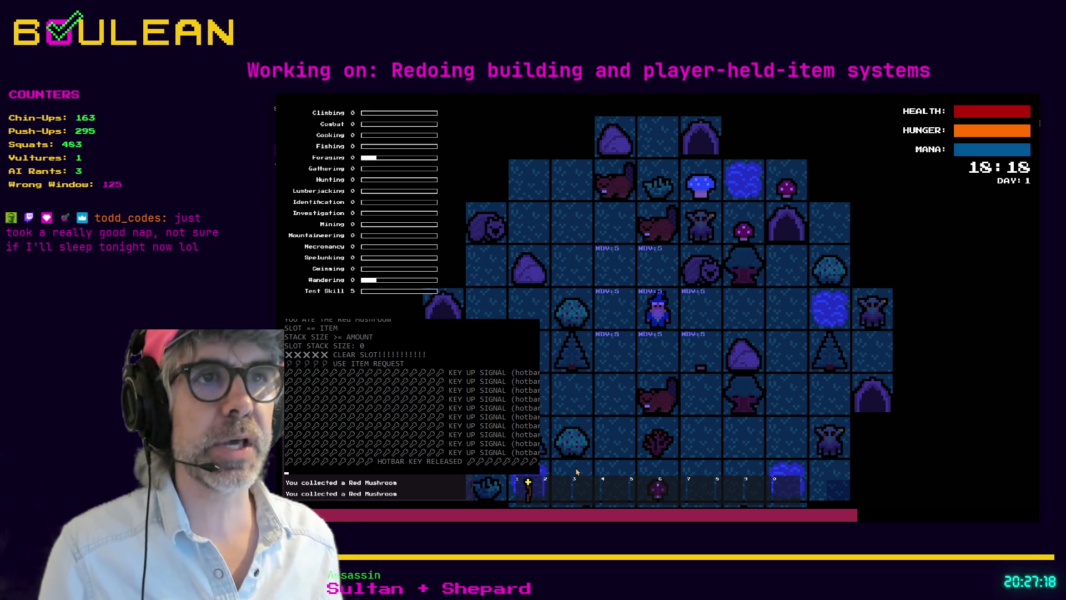
- Chop the nearby tree, collect the Log, and try using it from hotbar slot 2
key("a")
key("s")
key("e")
key("e")
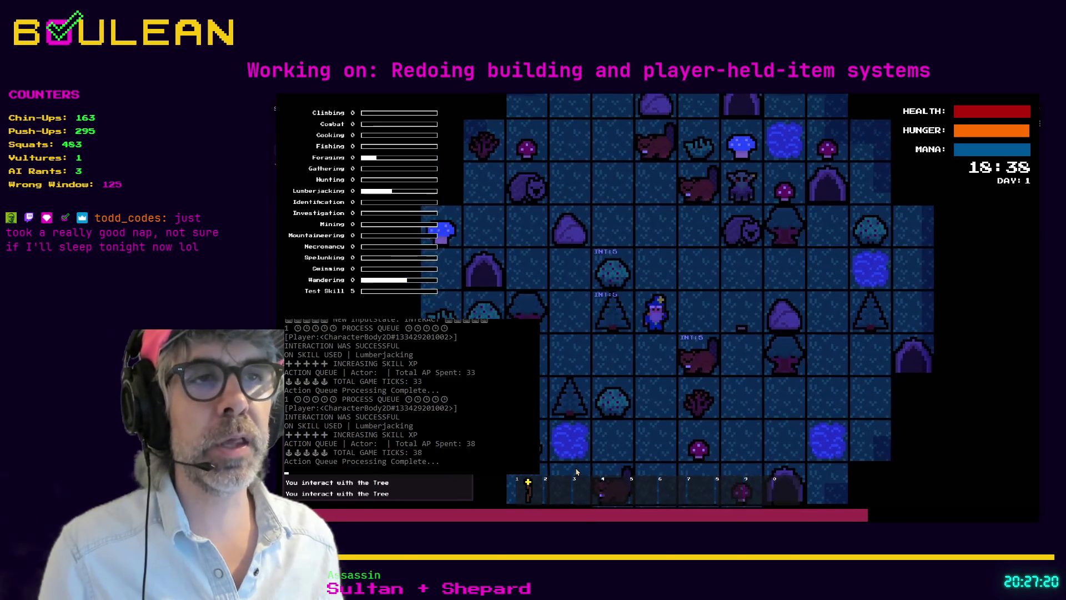
key("e")
key("s")
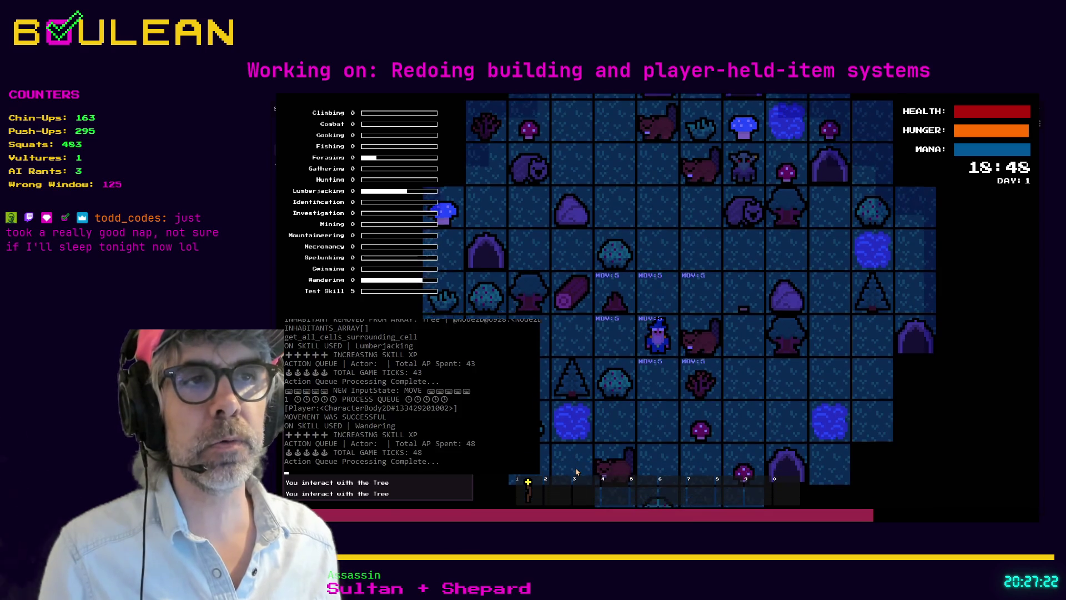
key("w")
key("a")
key("a")
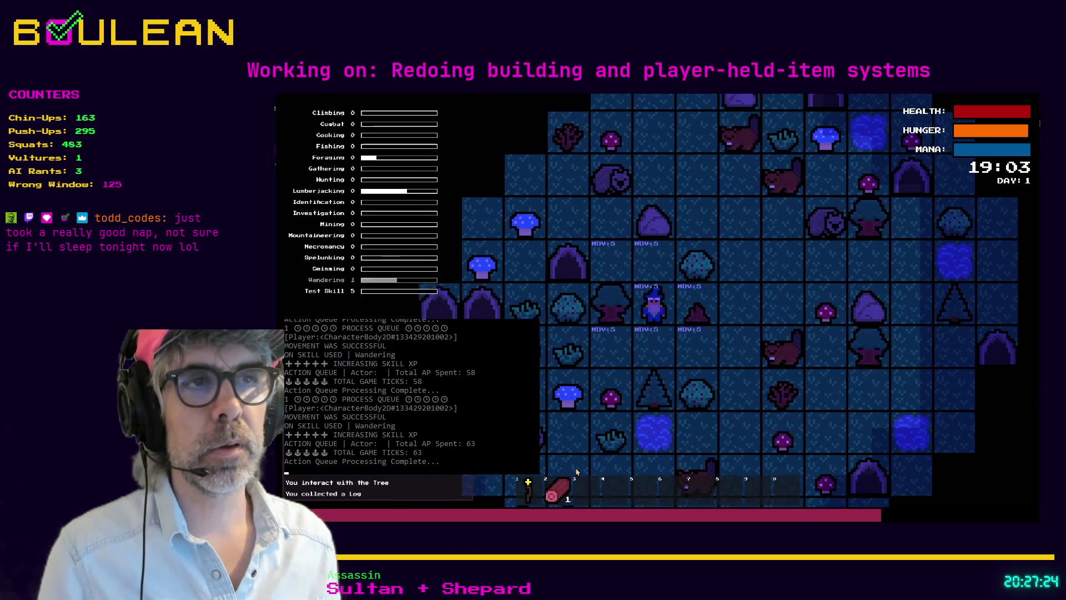
key("2")
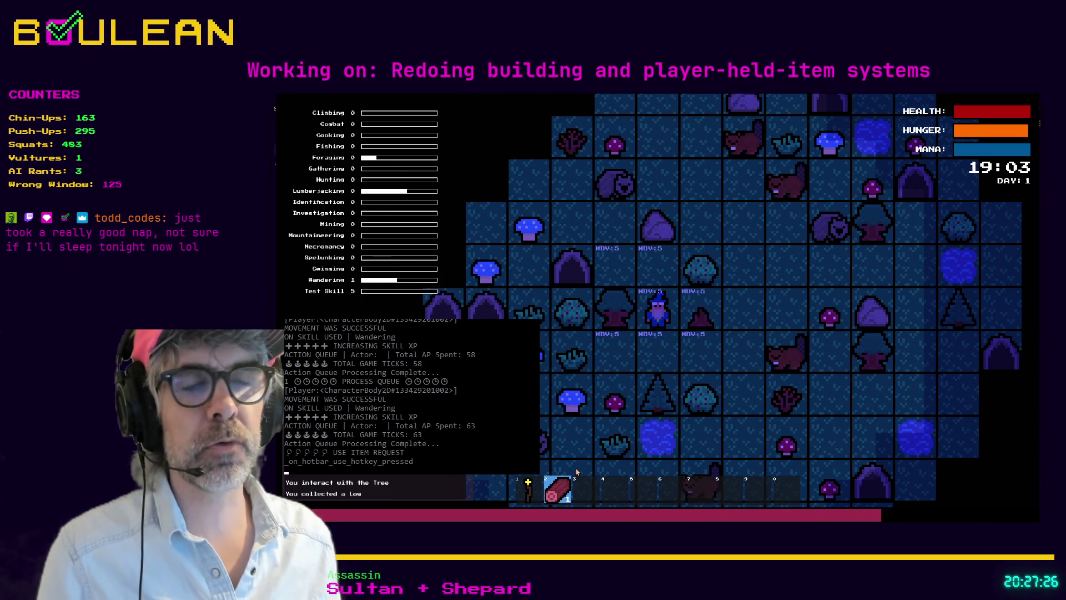
key("2")
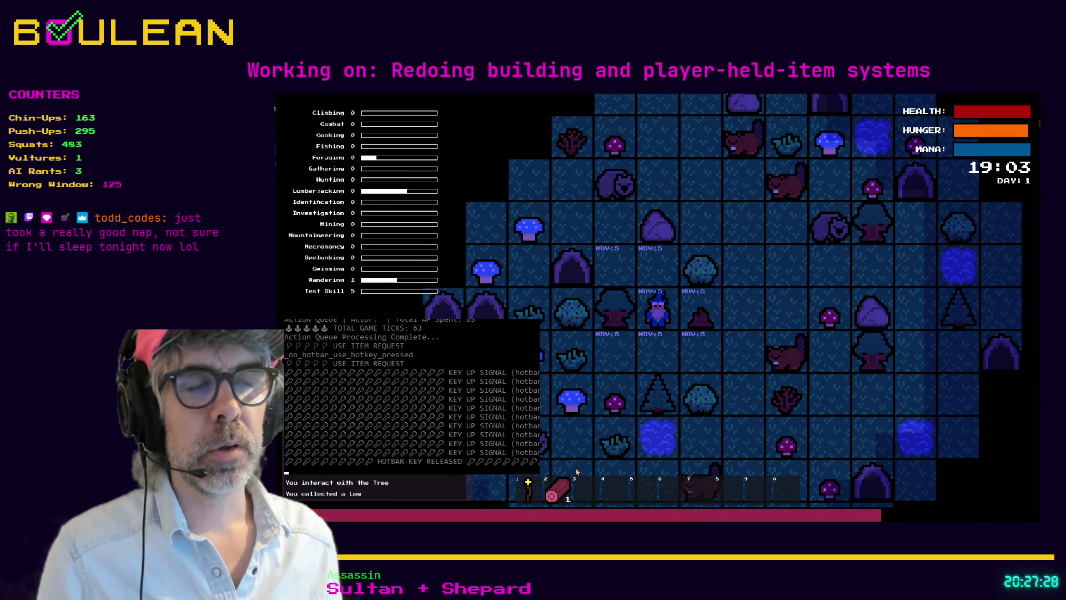
- Forage a Red Mushroom into slot 3 and try using it twice
key("a")
key("s")
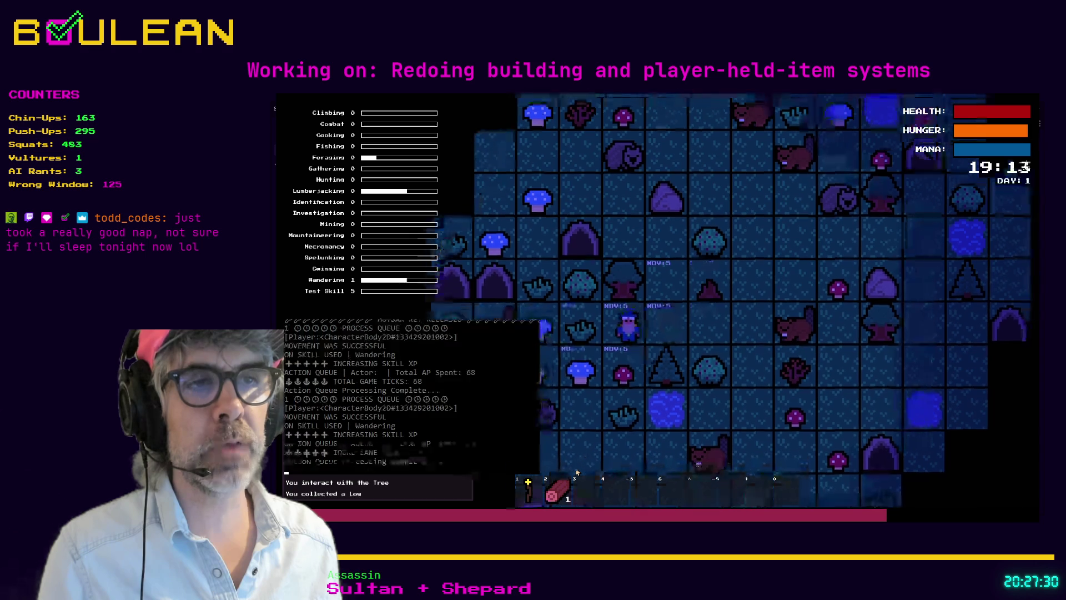
key("e")
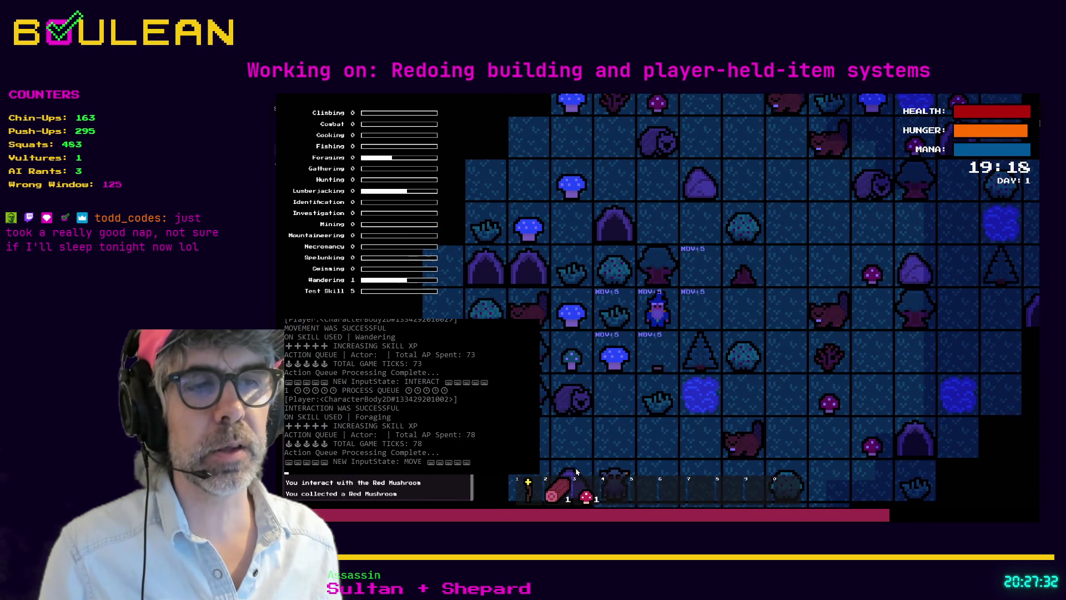
key("3")
key("3")
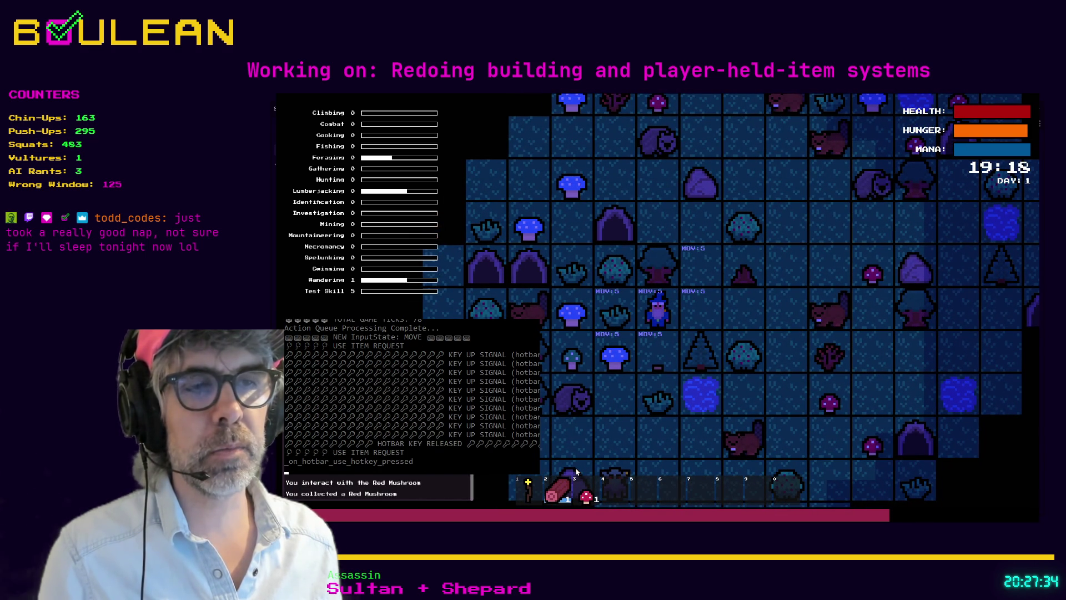
key("3")
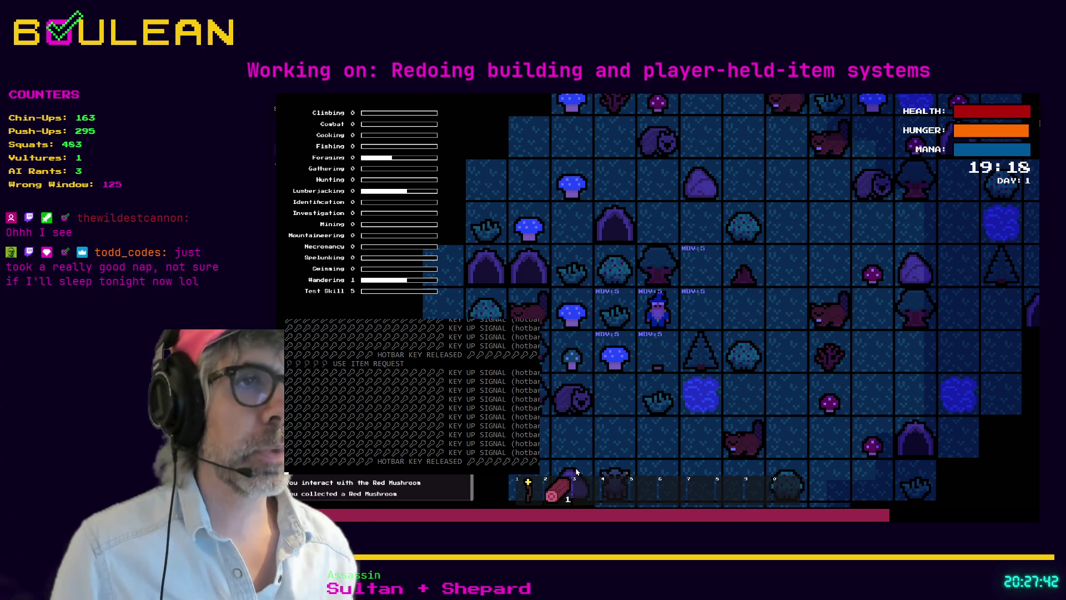
- Forage the Blue Mushroom, retry the Log in slot 2, then eat the Blue Mushroom from slot 3
key("s")
key("e")
key("a")
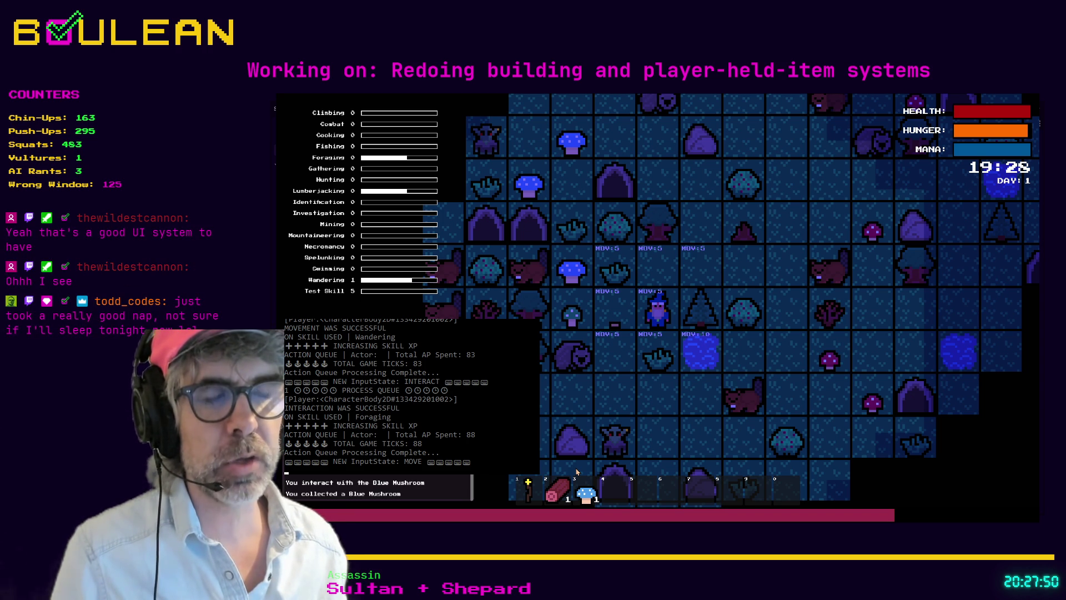
key("2")
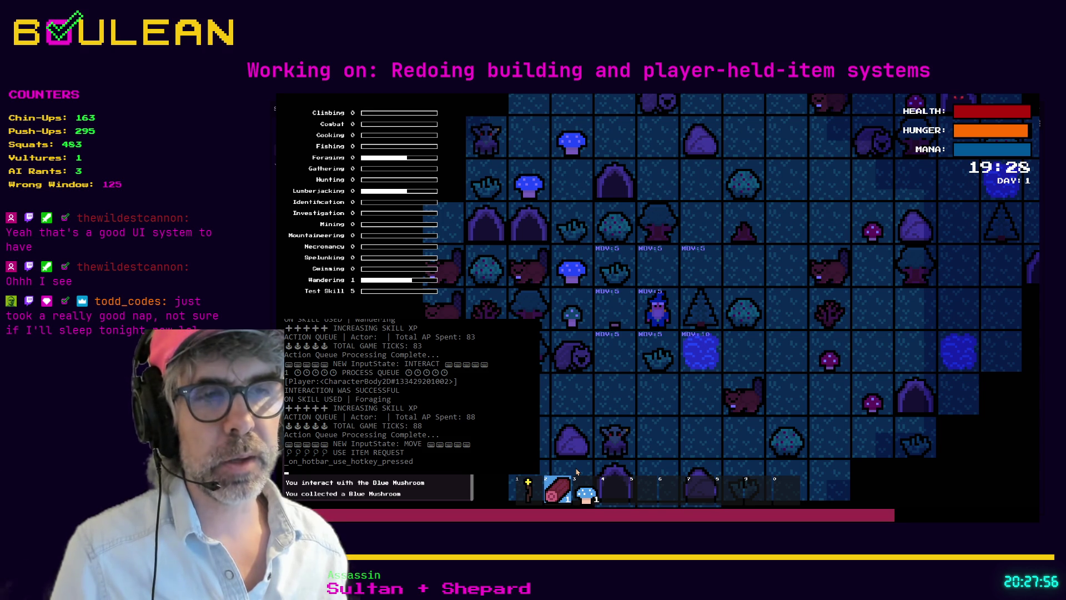
key("2")
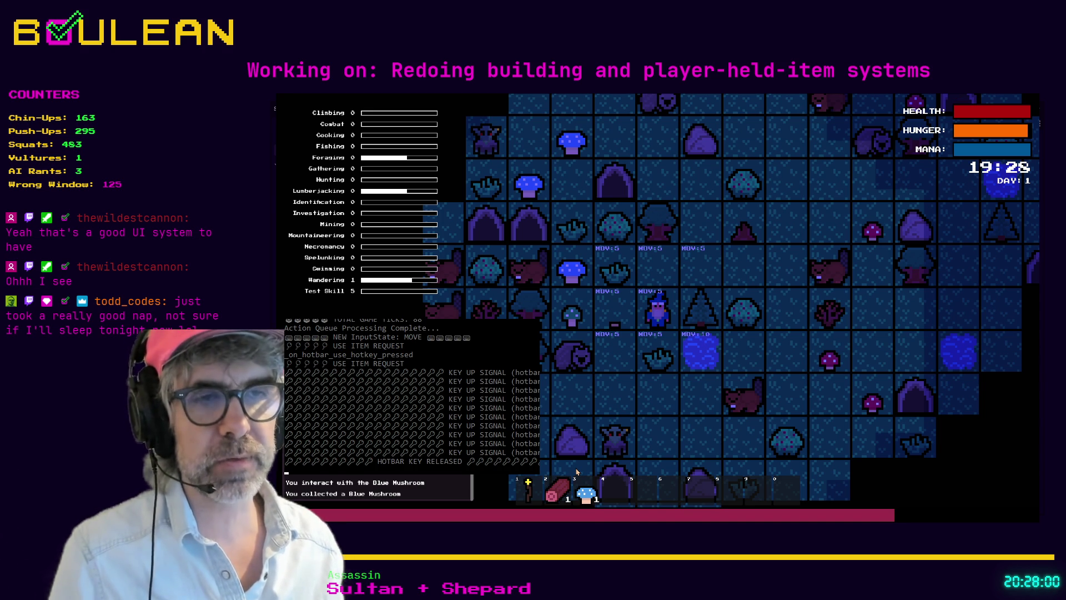
key("3")
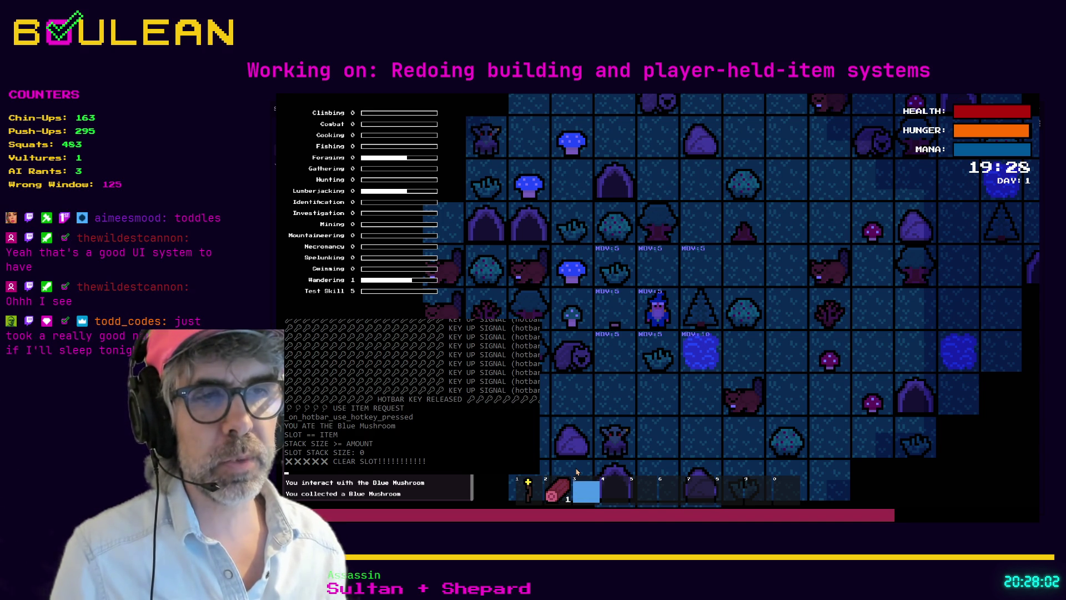
key("3")
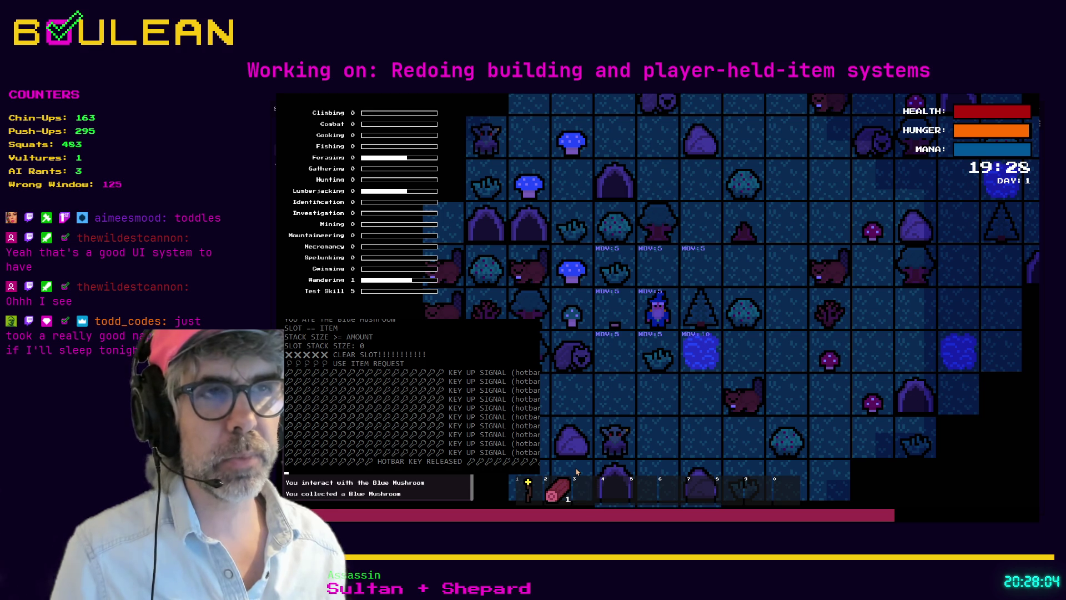
- Collect and eat the Green Mushroom from slot 3, then stop the game with F8
key("a")
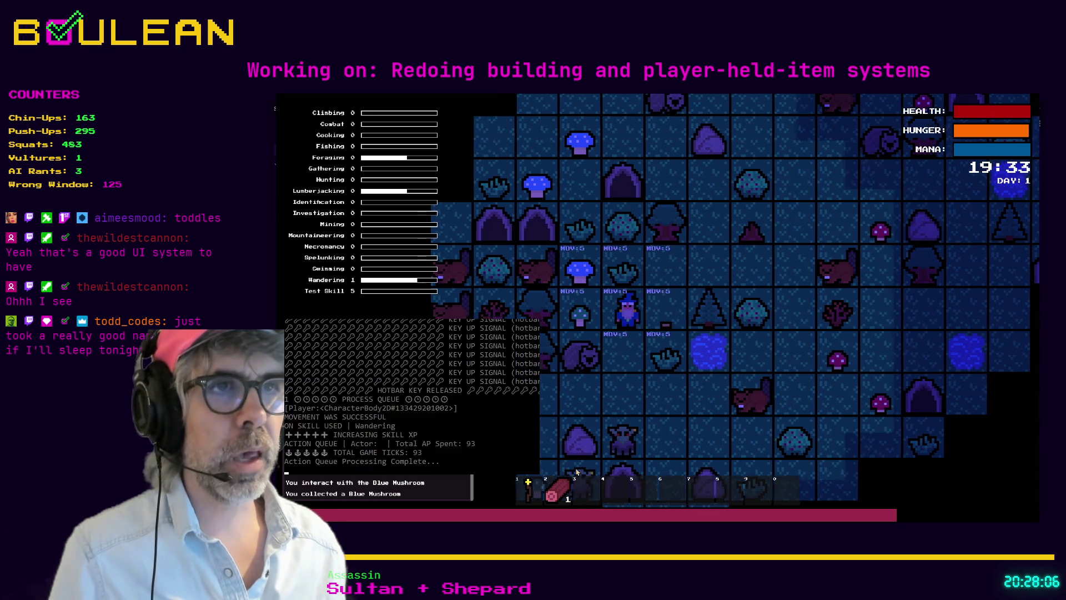
key("e")
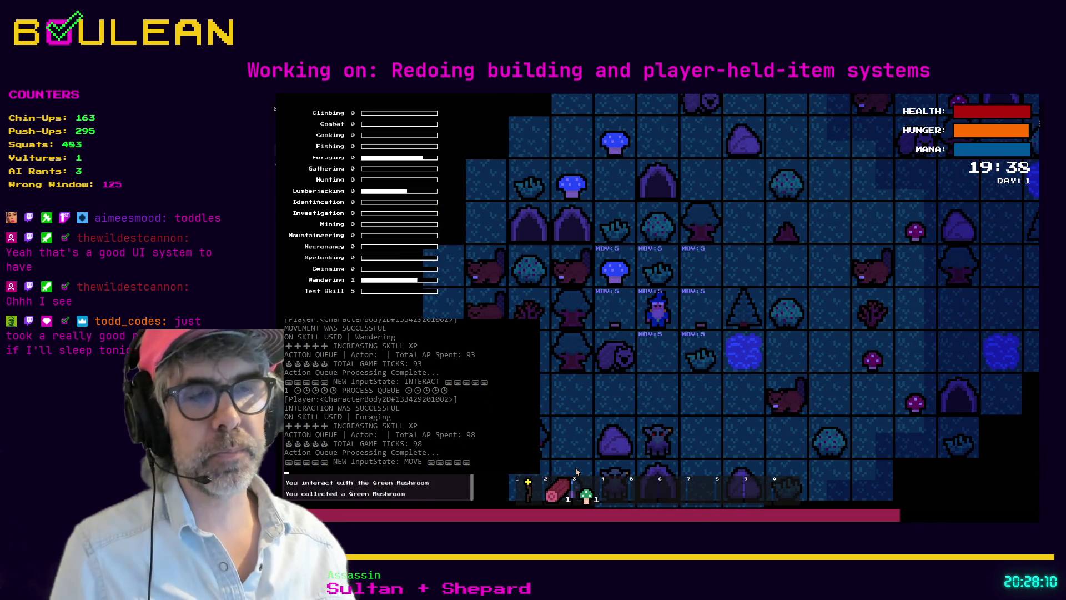
key("3")
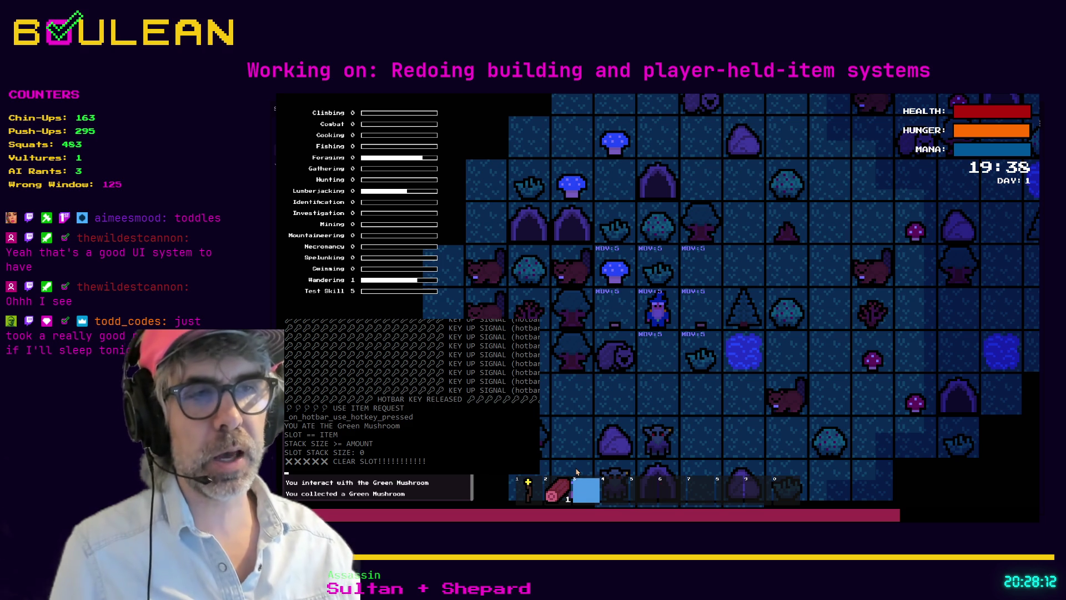
key("3")
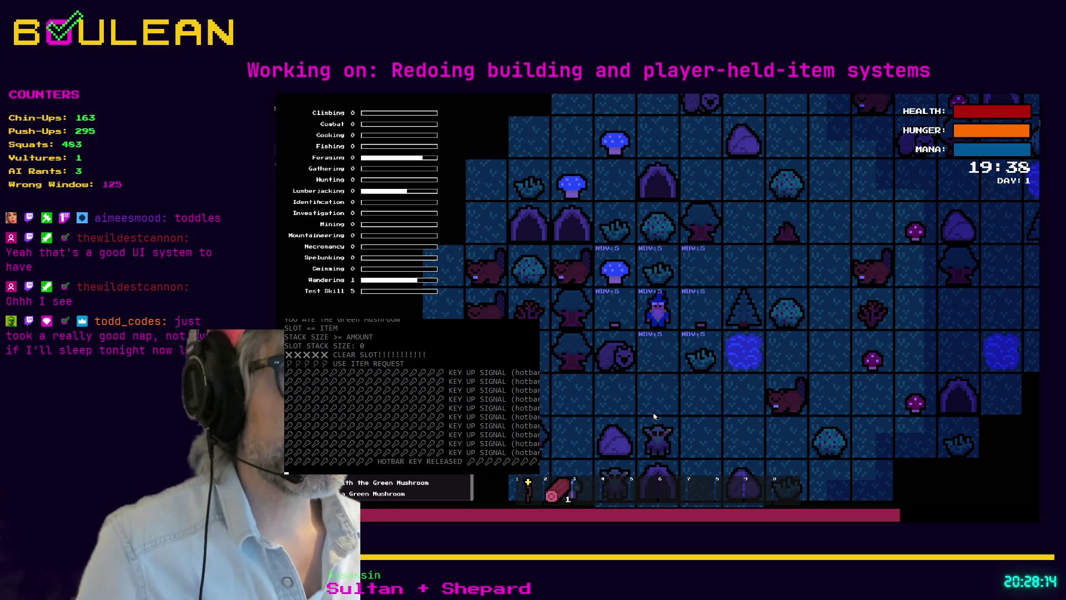
key("F8")
left_click(617, 307)
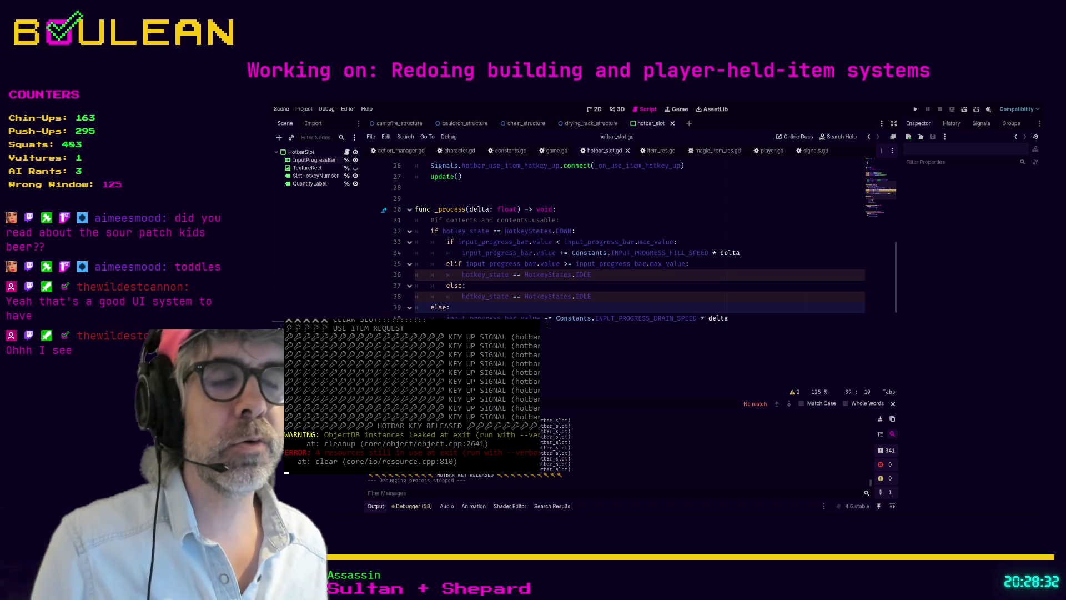
left_click(422, 328)
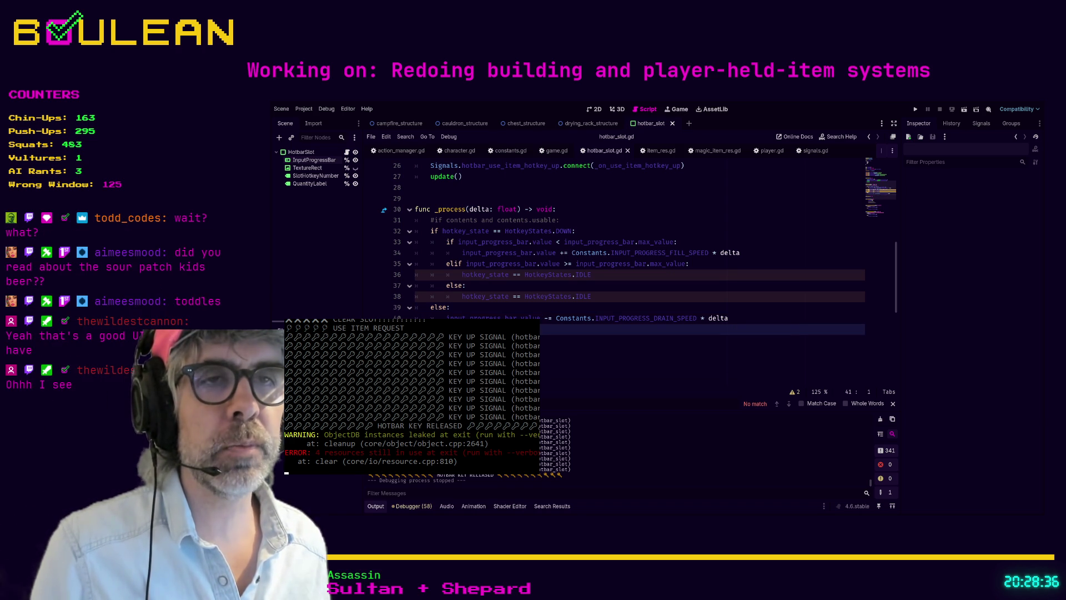
left_click(422, 340)
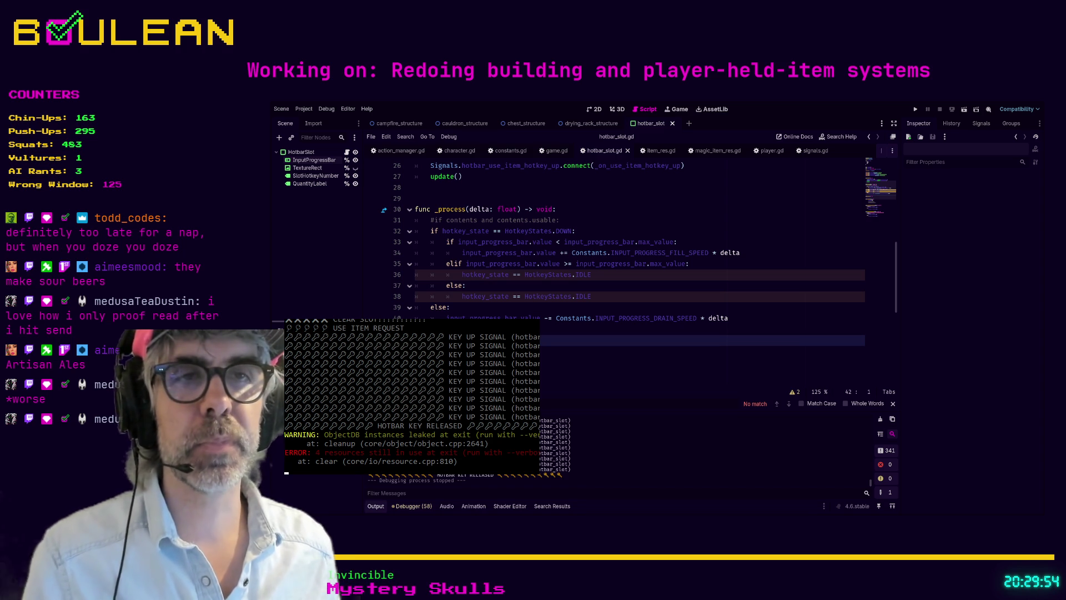
key("Down")
key("Down")
key("Down")
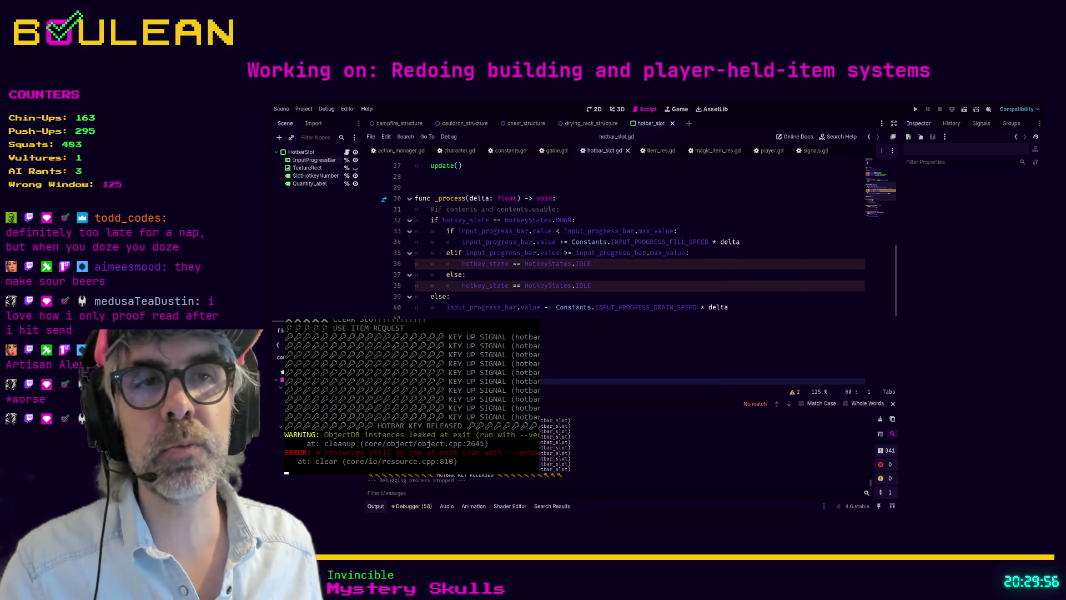
key("Down")
key("Down")
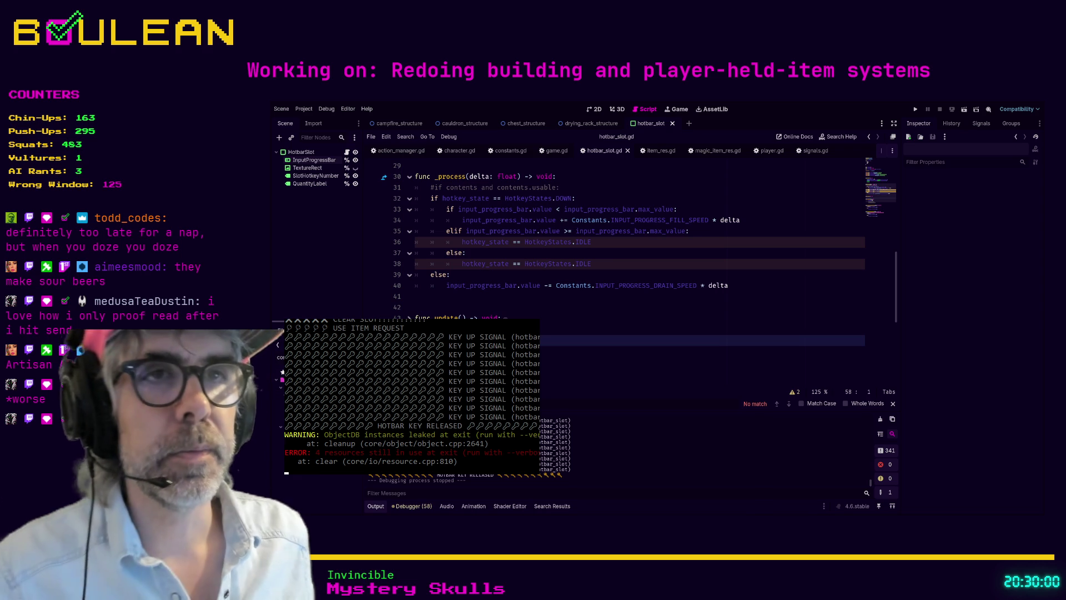
left_click(514, 295)
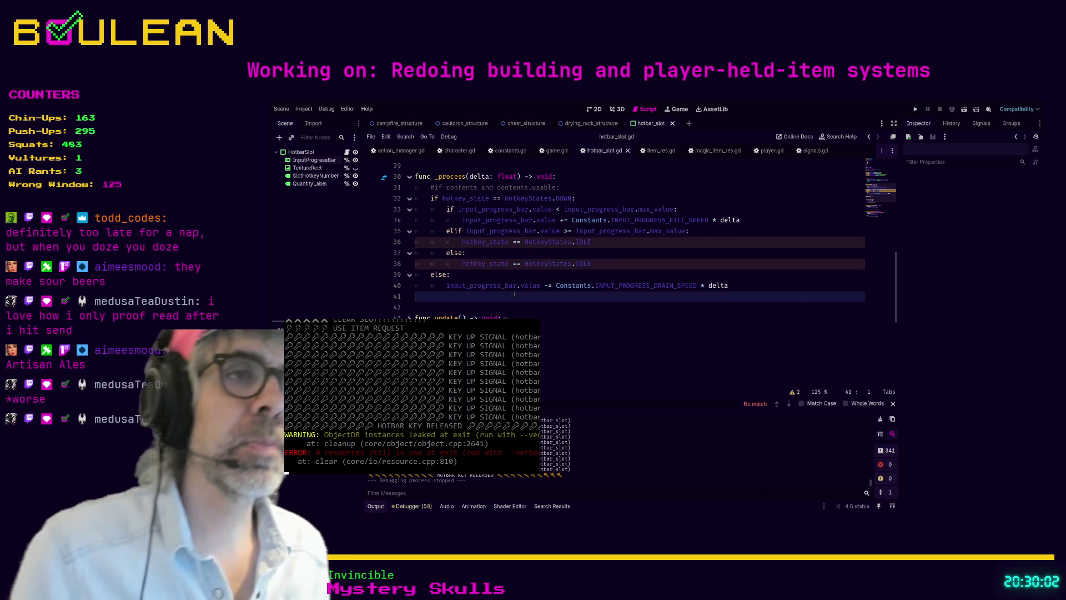
left_click(462, 304)
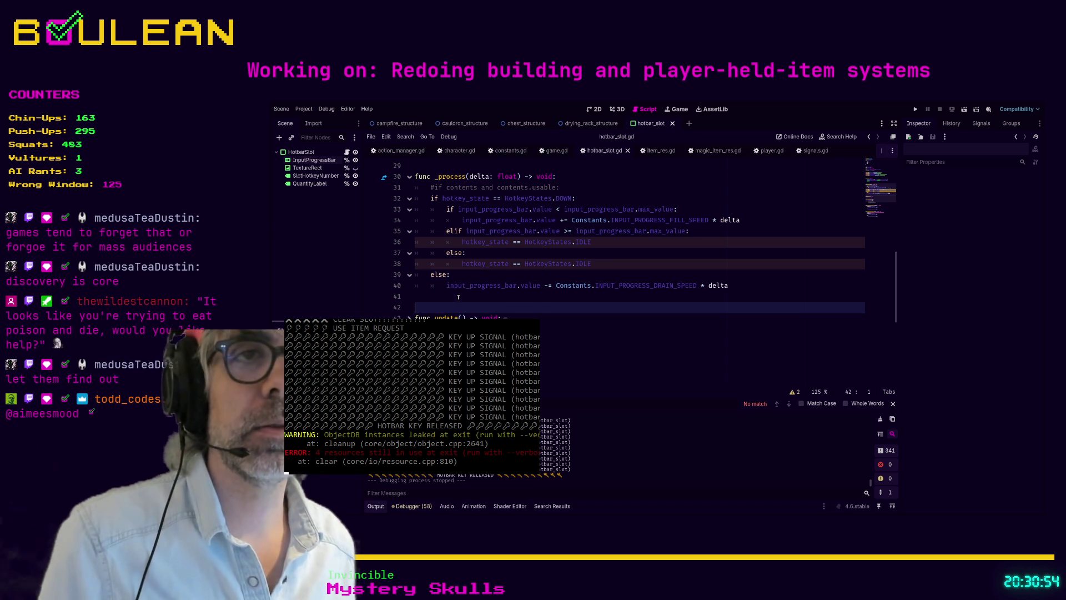
key("Up")
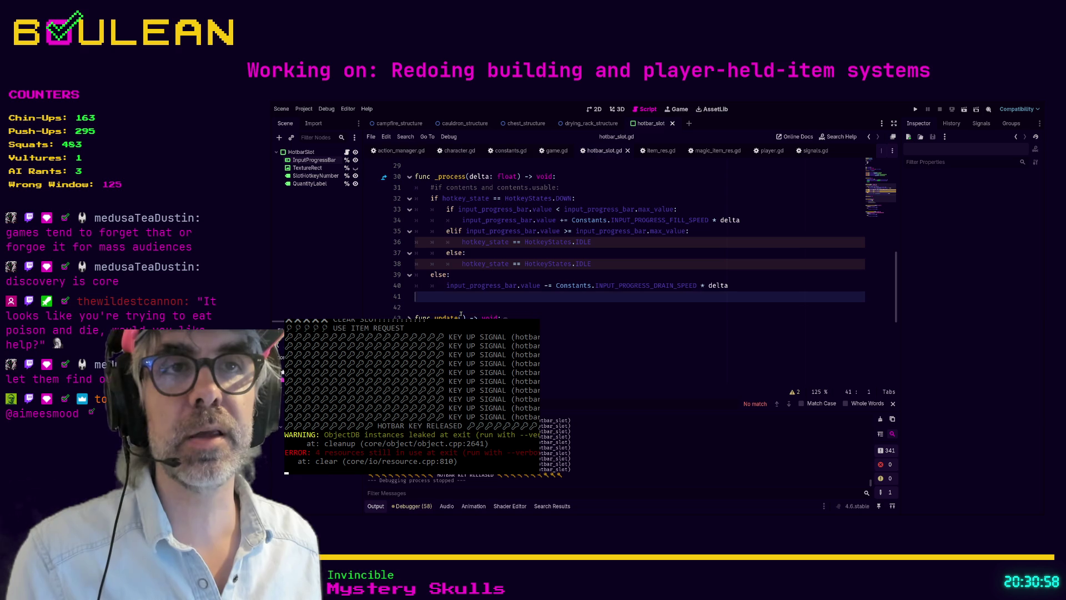
key("Up")
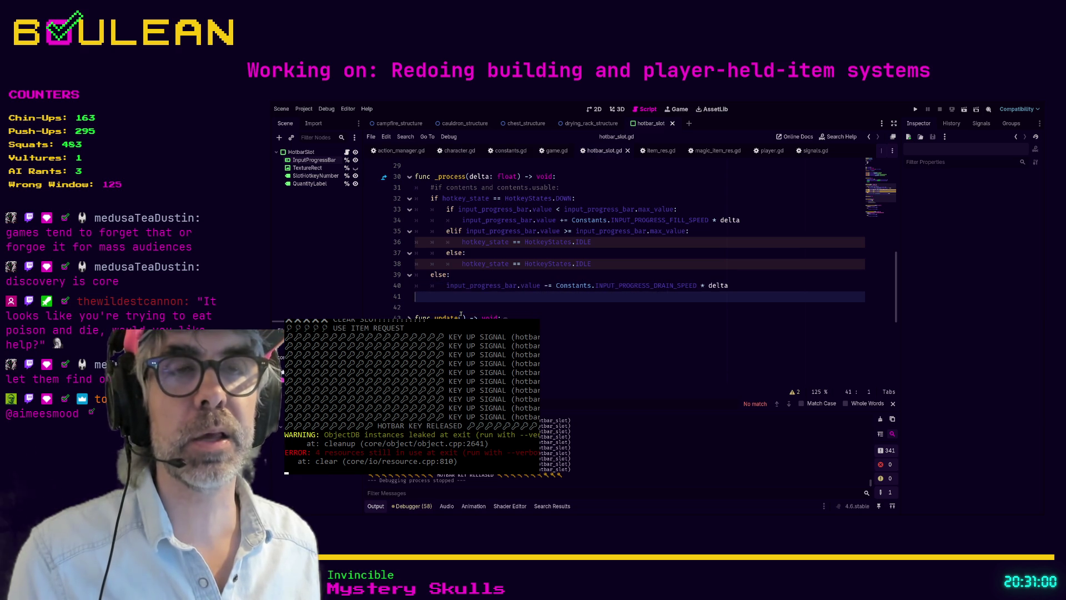
key("Right")
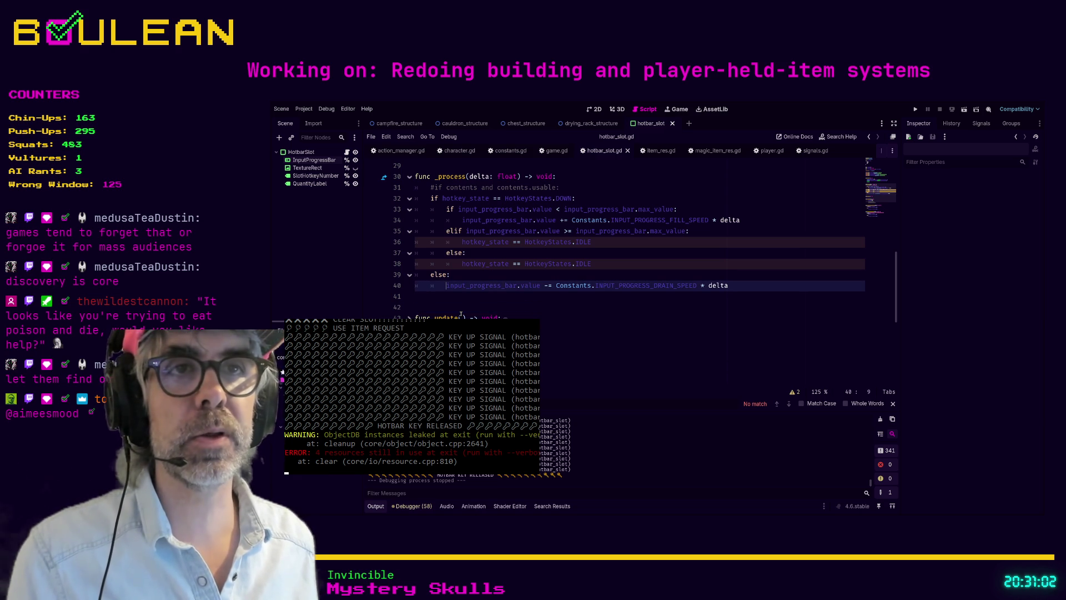
left_click(466, 308)
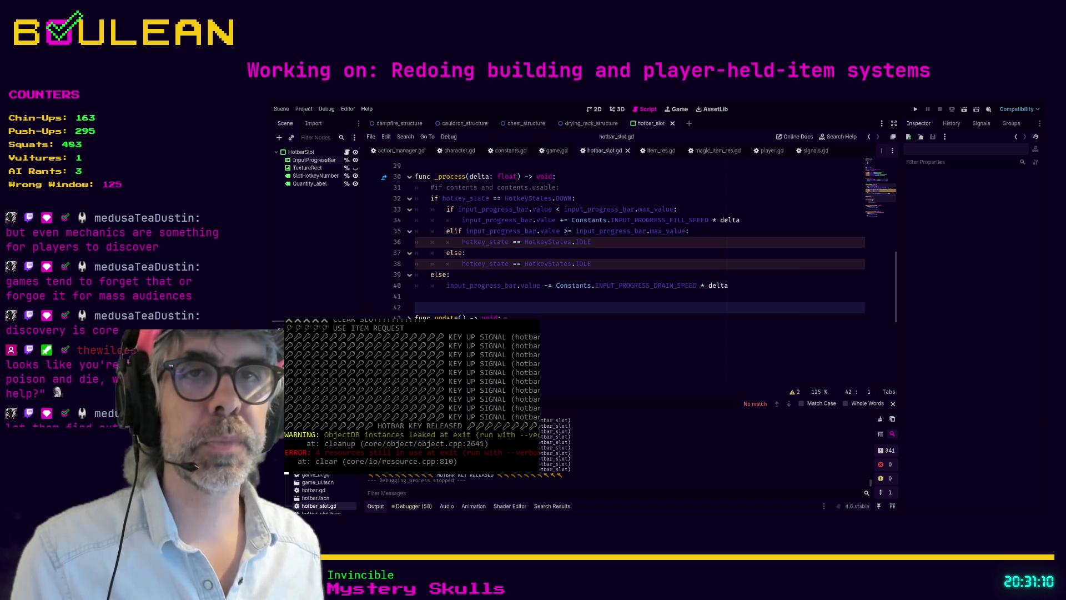
- Scroll the FileSystem dock to locate staff.tres among the item resources
scroll(322, 491, "down", 5)
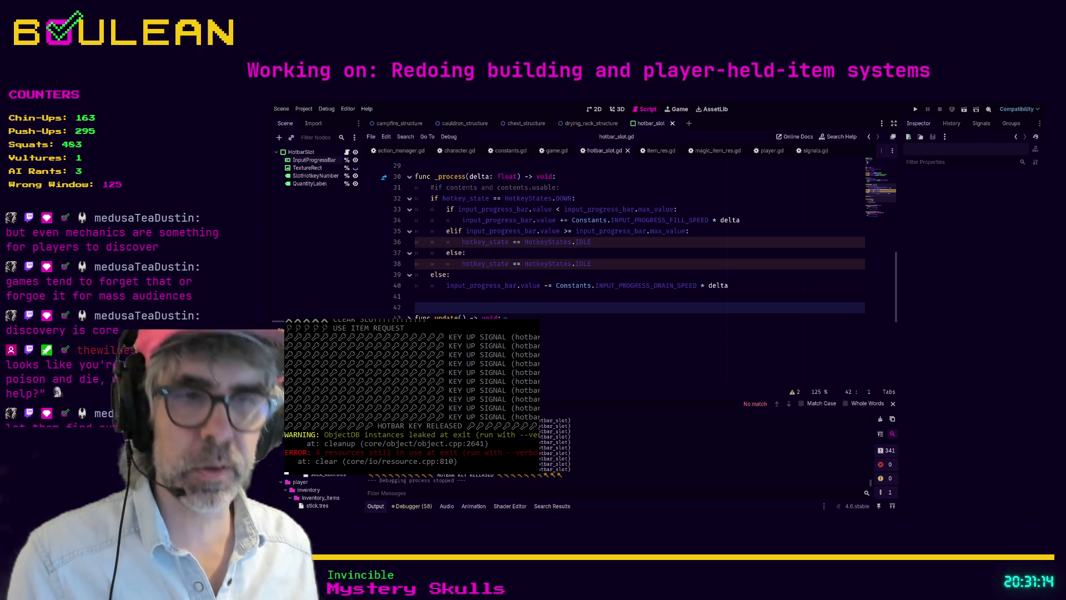
scroll(322, 492, "down", 5)
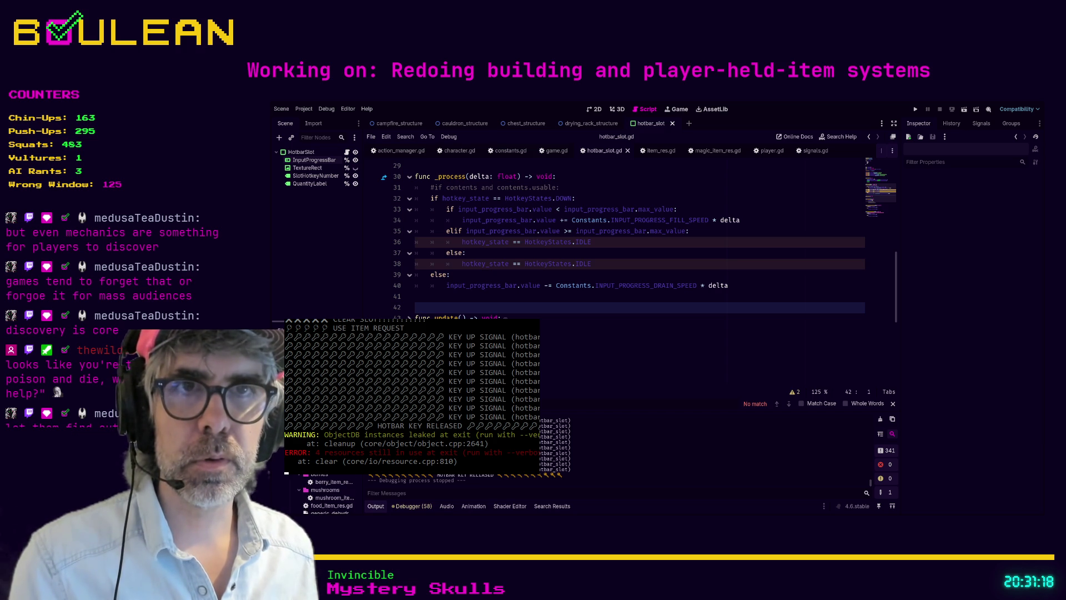
scroll(322, 491, "up", 3)
scroll(322, 492, "down", 4)
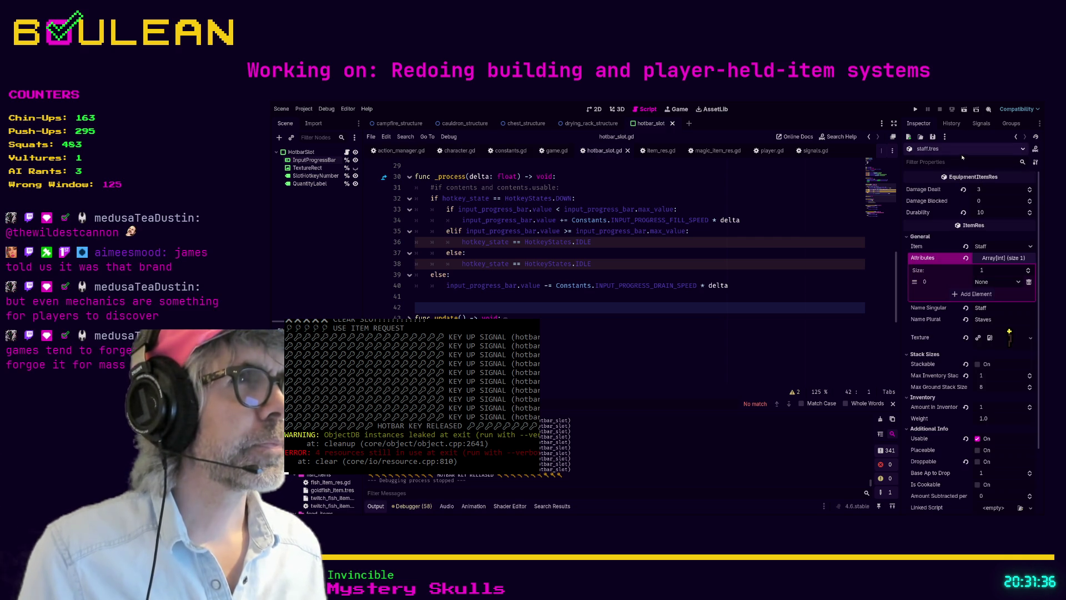
- Filter for 'usab' and make the goldfish and twitch fish item resources usable
type("usabl")
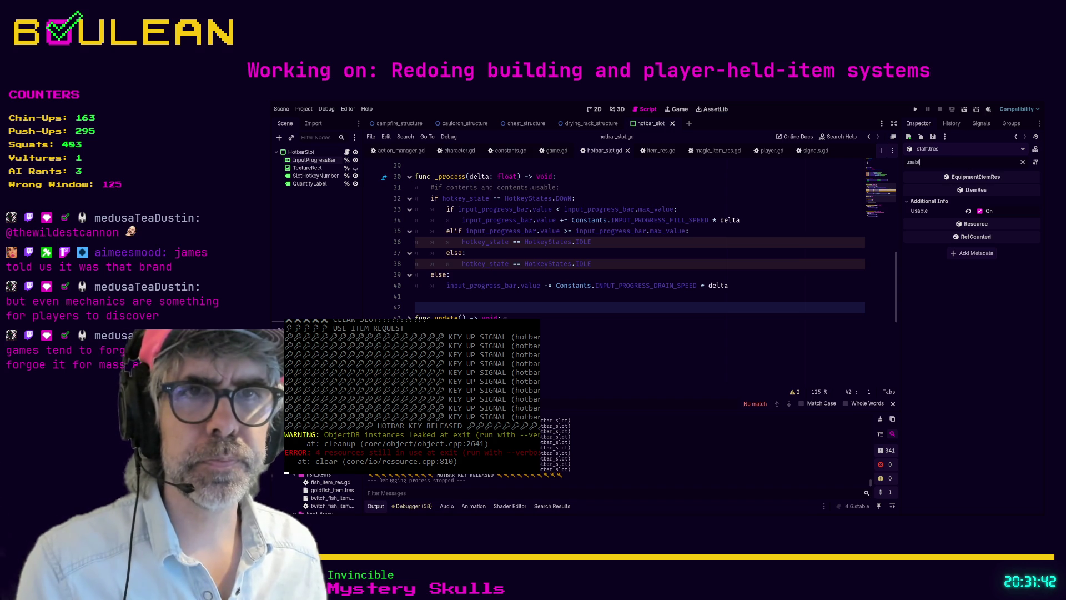
scroll(328, 493, "down", 3)
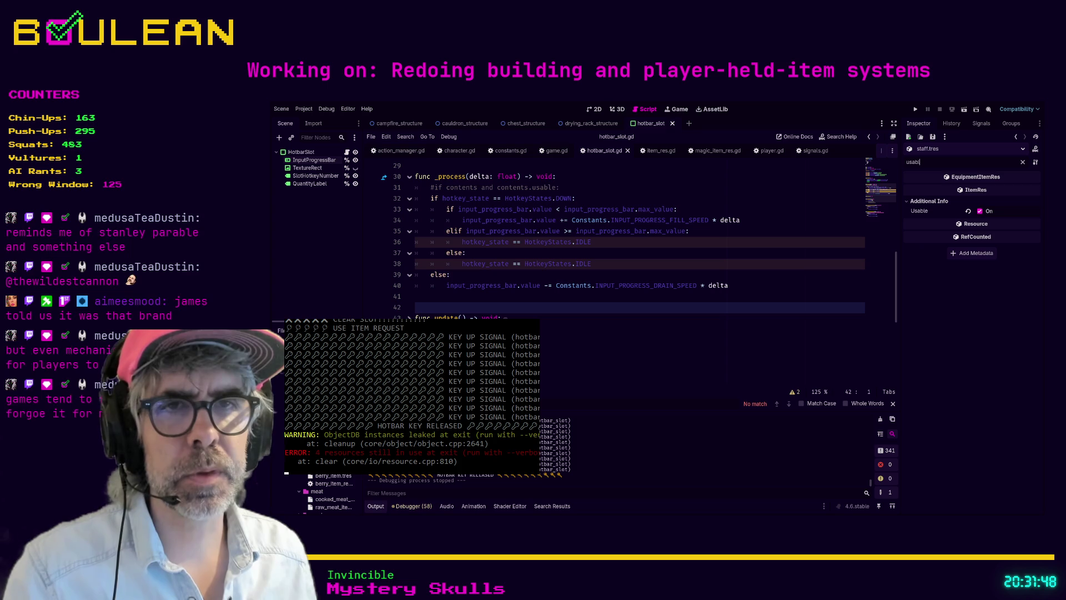
key("Down")
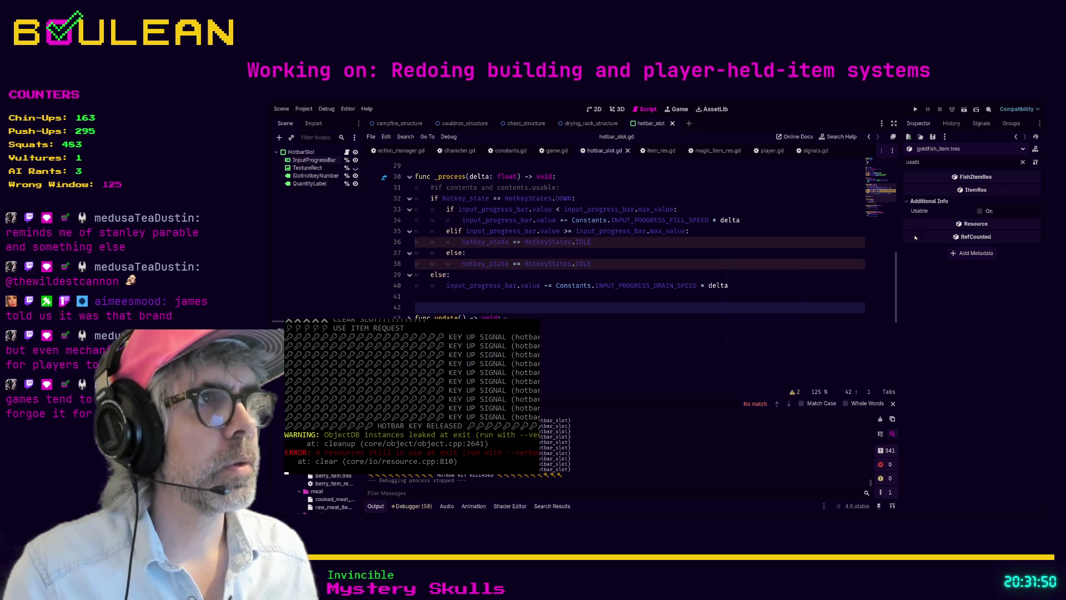
left_click(980, 211)
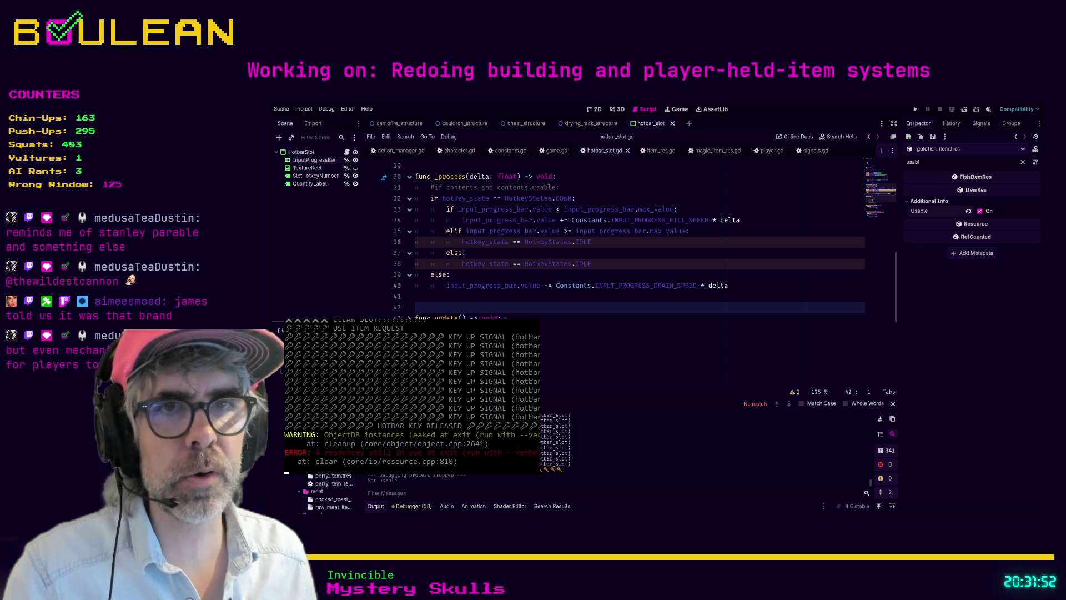
key("Down")
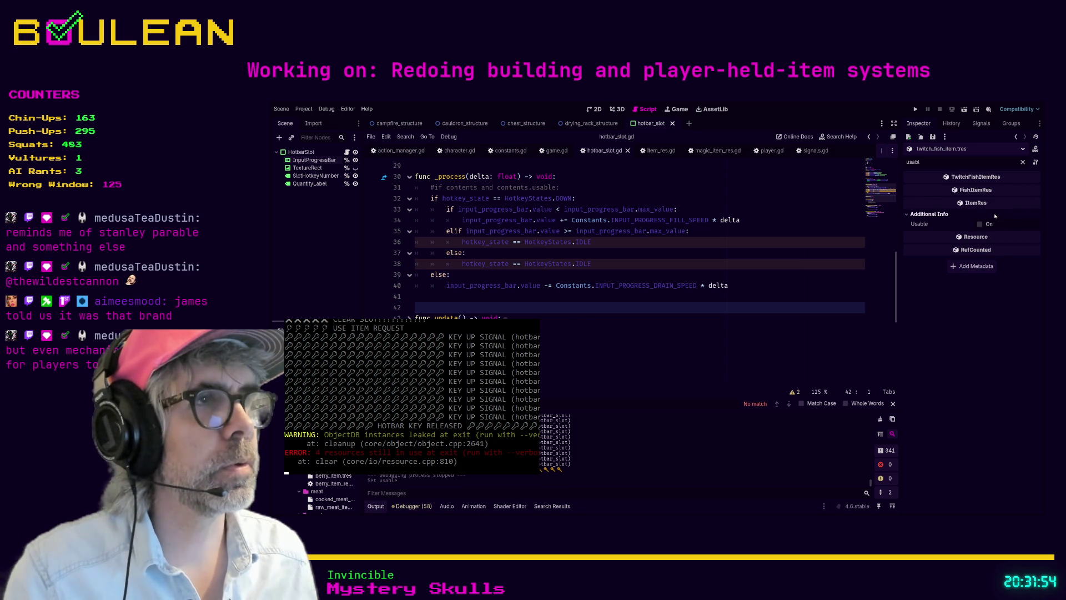
left_click(979, 224)
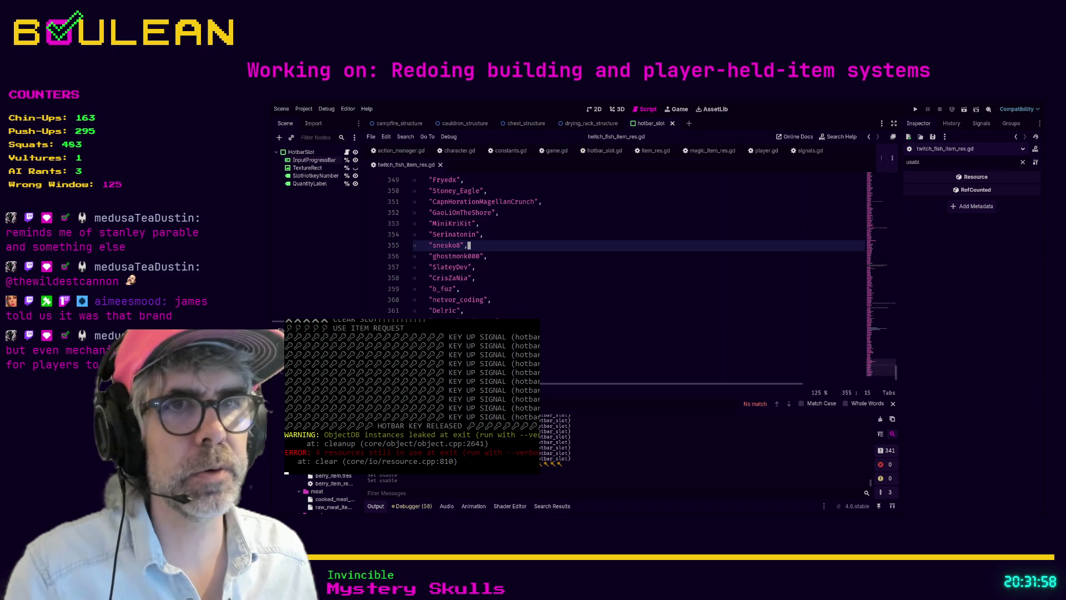
- Review the Usable setting on the cooked meat, raw meat, dehydrated food and generic food item resources
left_click_drag(362, 312, 395, 312)
scroll(345, 491, "down", 3)
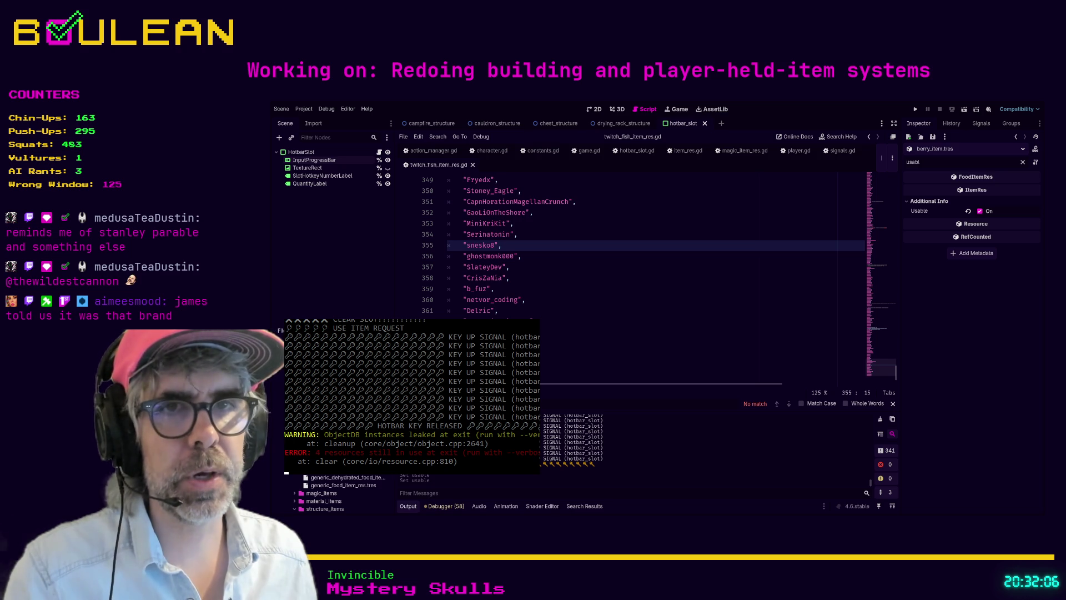
key("Down")
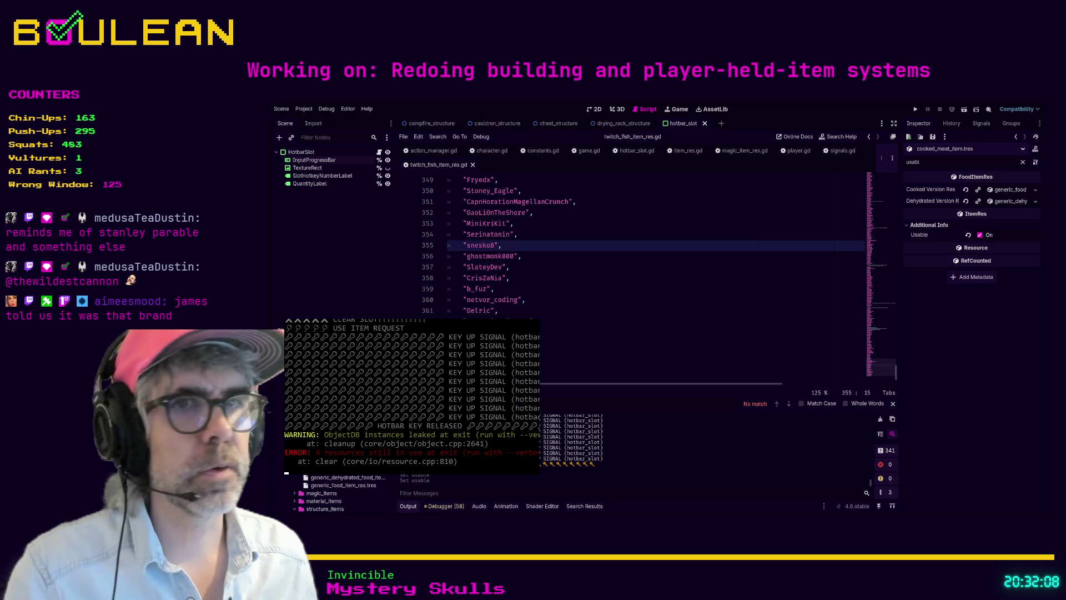
key("Down")
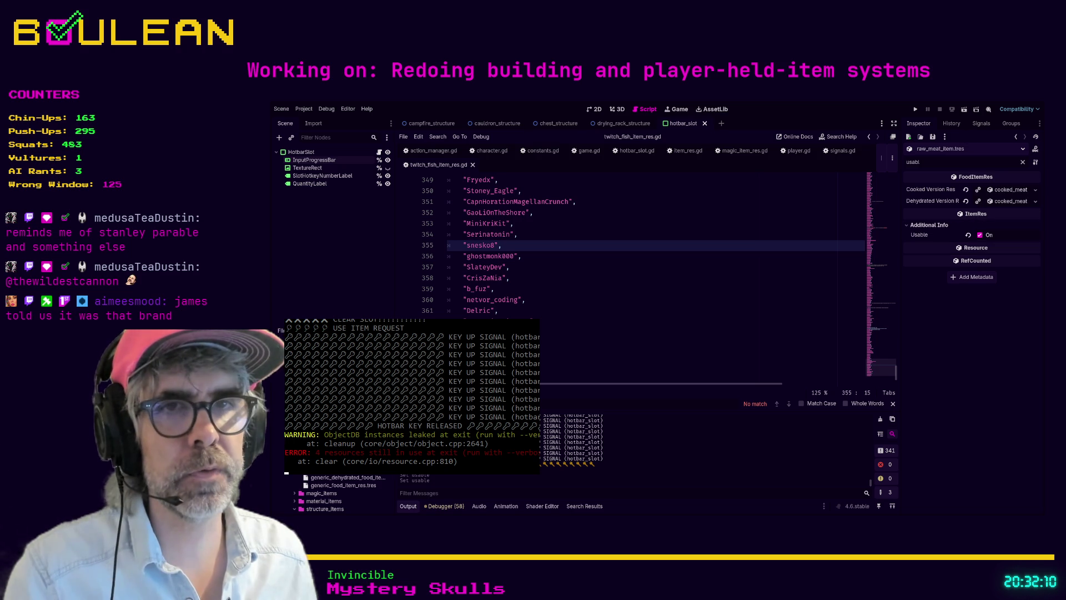
left_click(340, 476)
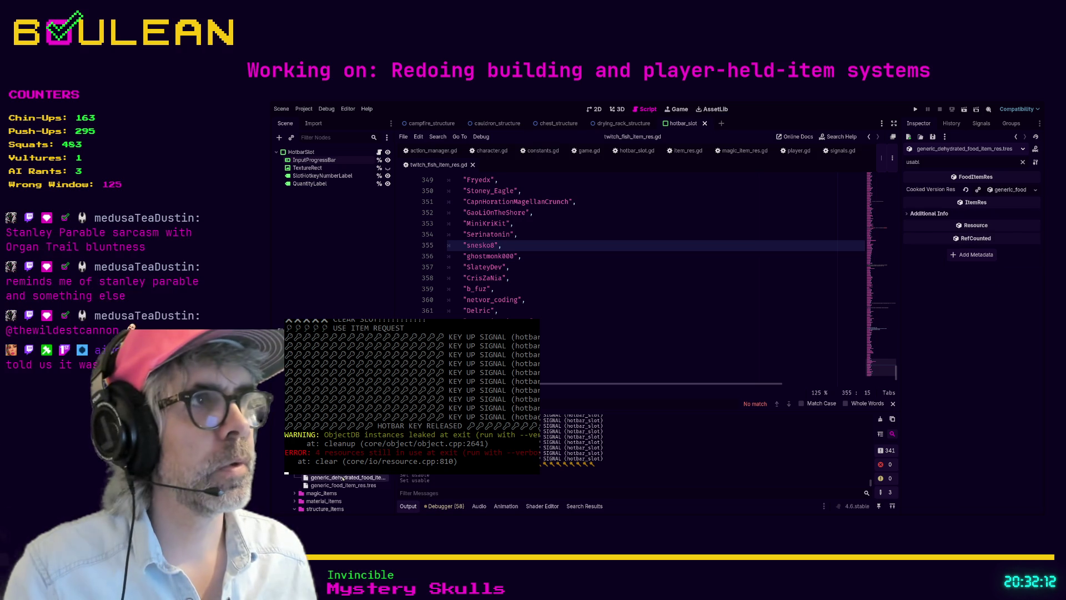
left_click(925, 213)
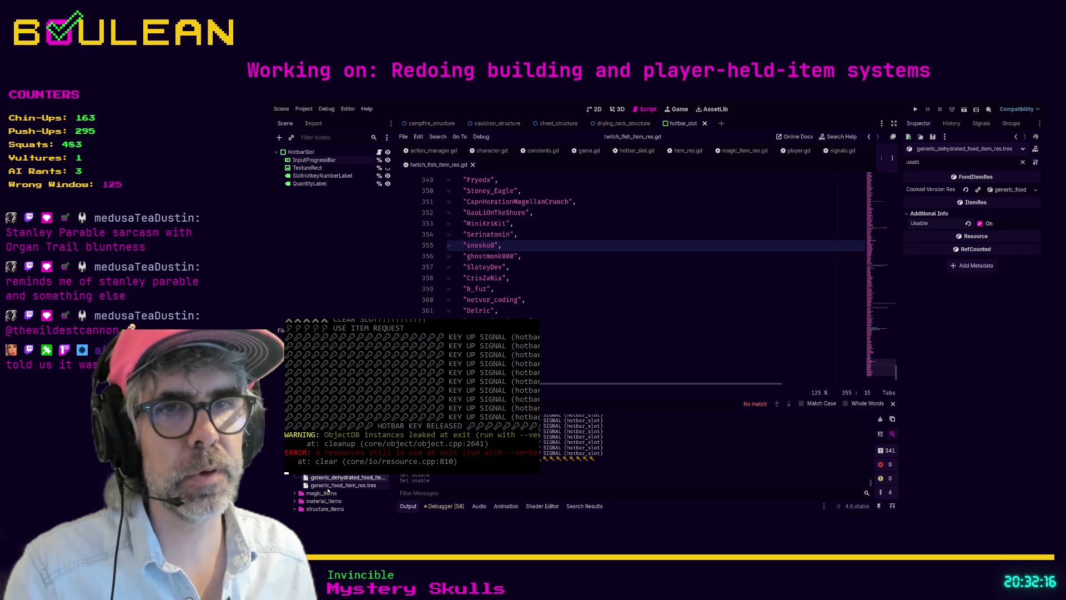
left_click(329, 486)
left_click(928, 201)
left_click(980, 211)
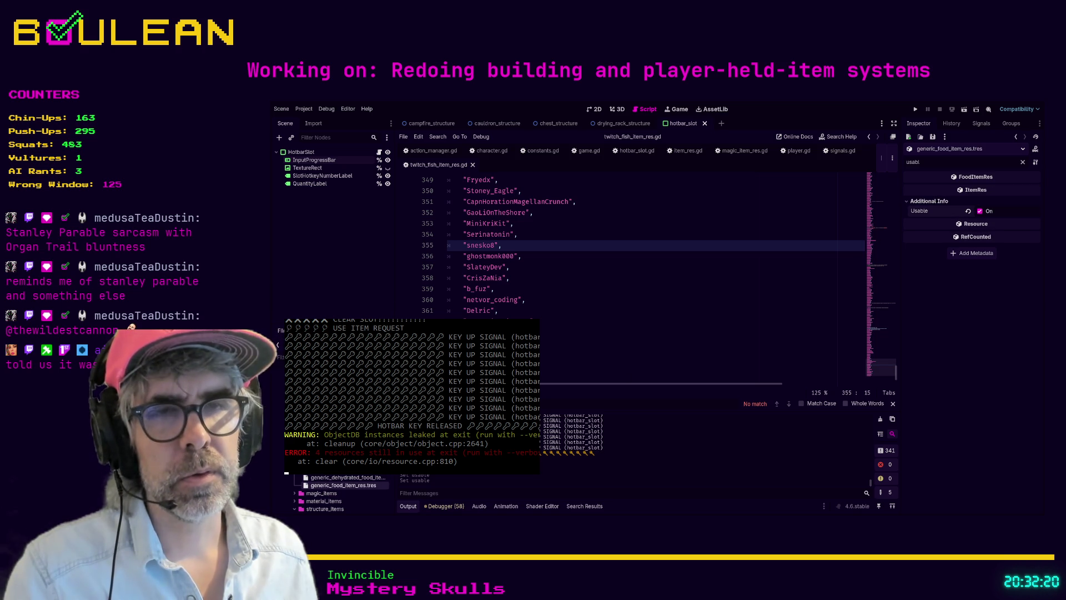
scroll(333, 491, "down", 3)
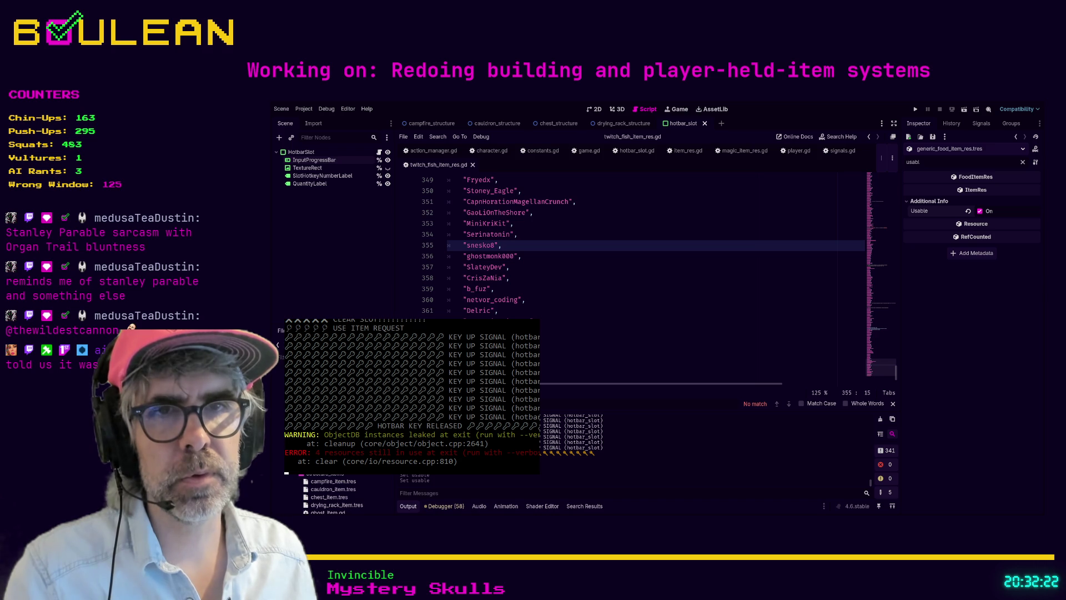
scroll(333, 494, "up", 1)
scroll(333, 494, "down", 1)
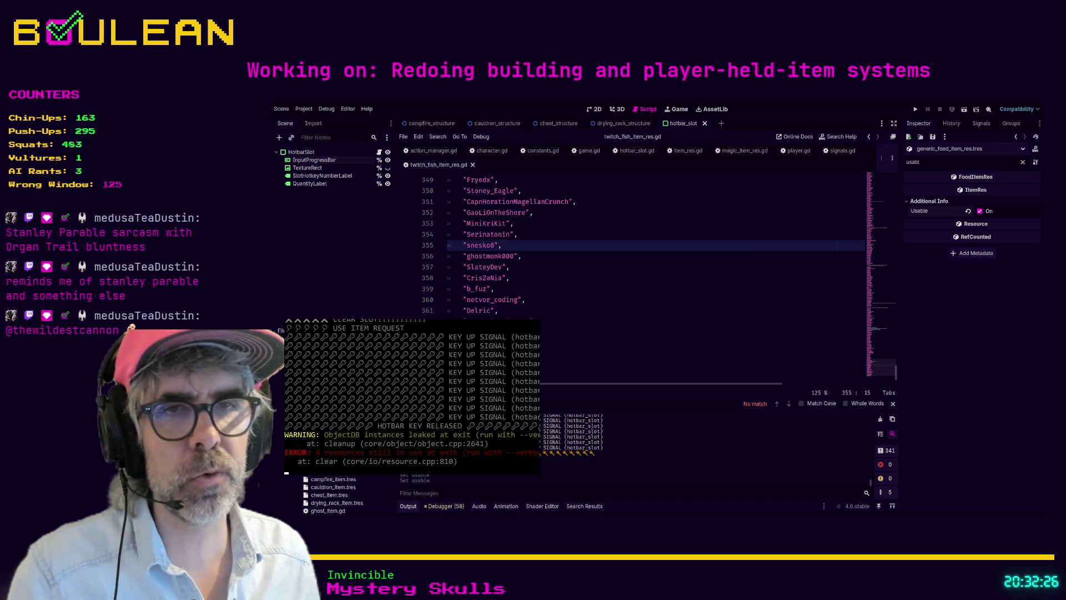
- Make soul_item.tres usable, then switch Usable off on drying_rack_item.tres
left_click(327, 471)
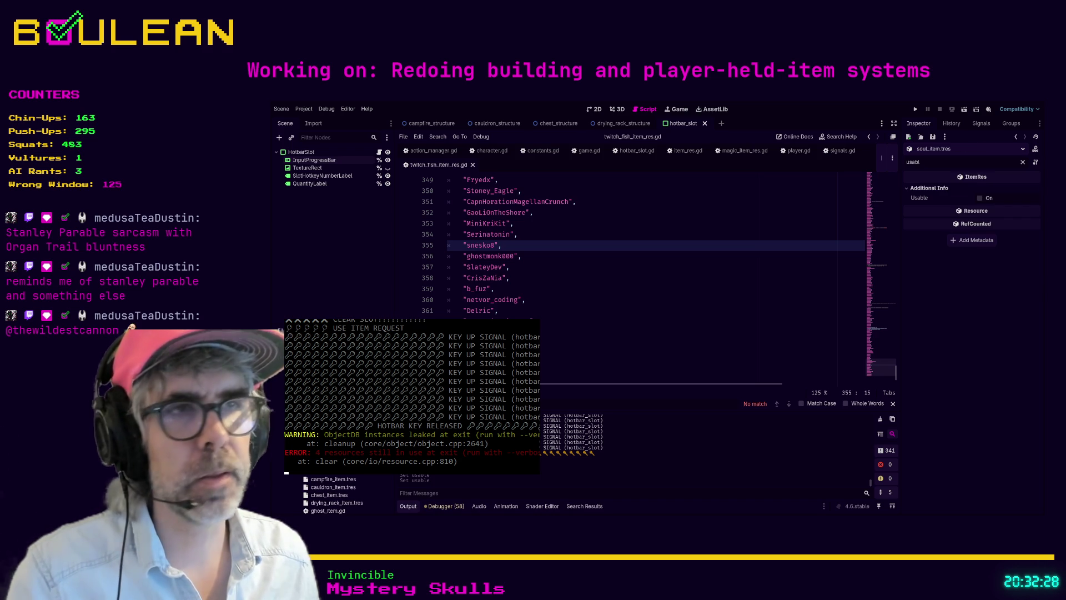
left_click(980, 197)
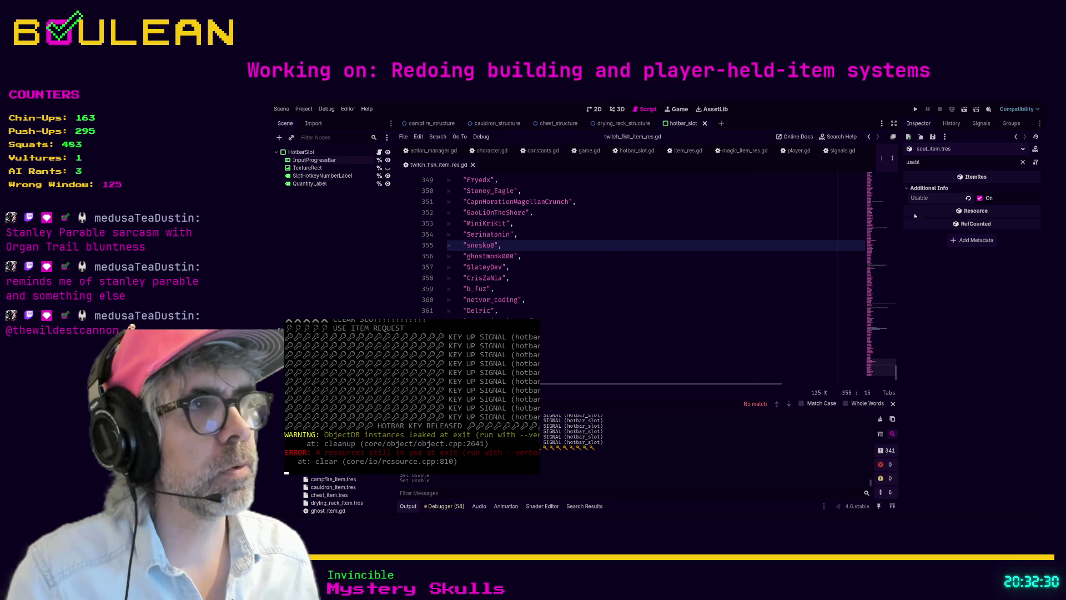
left_click(320, 481)
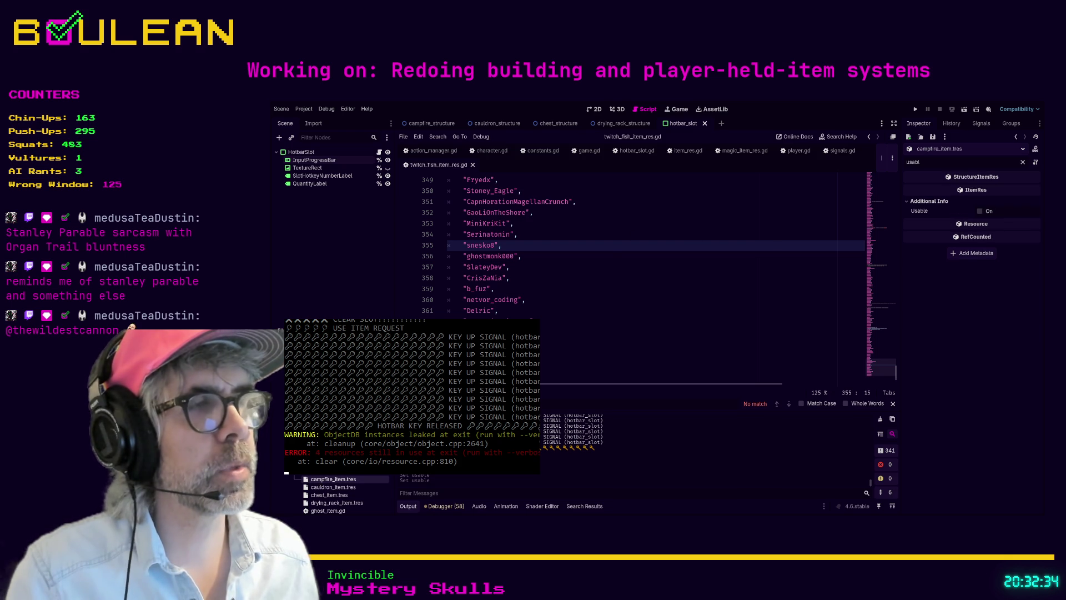
left_click(322, 488)
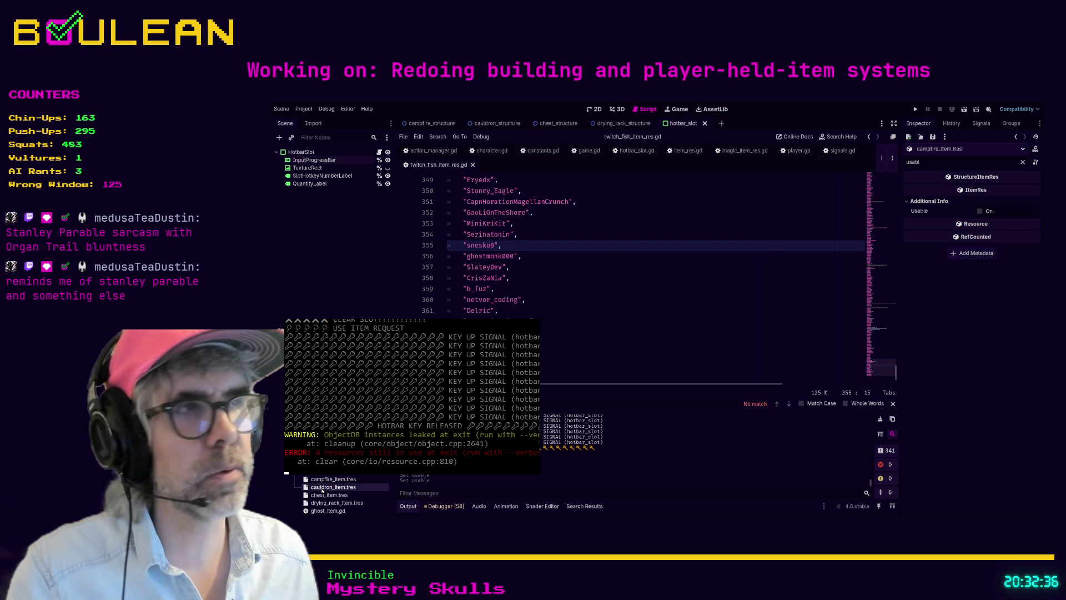
left_click(329, 494)
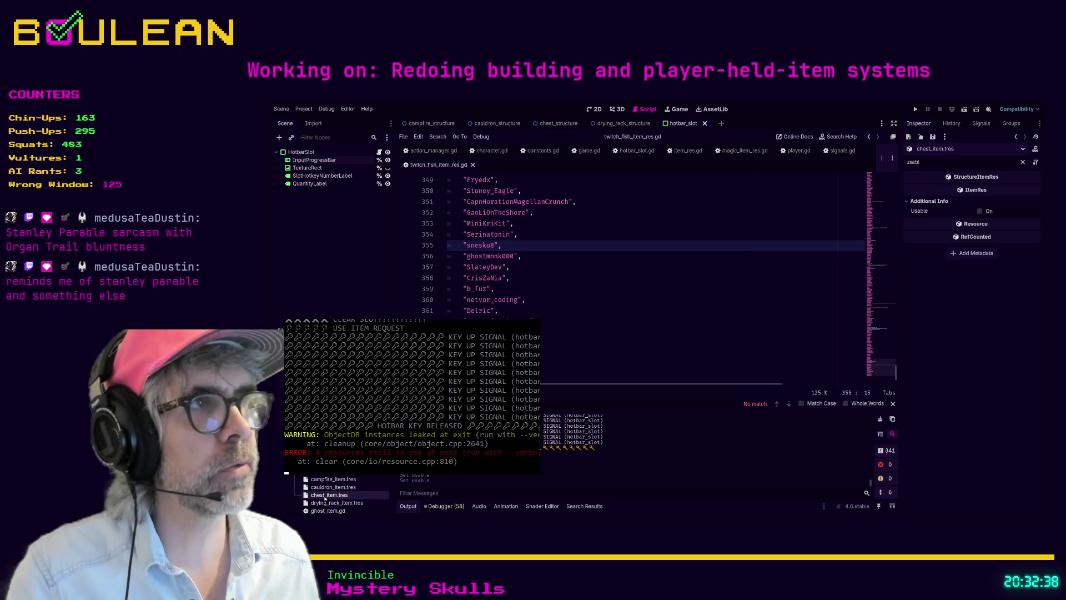
scroll(348, 484, "down", 2)
left_click(348, 485)
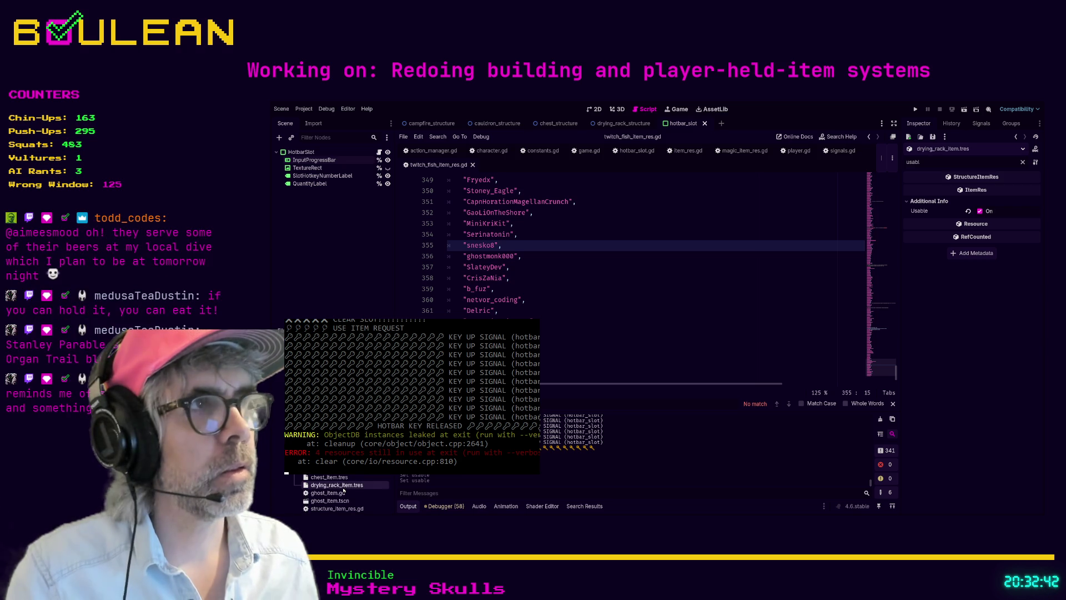
left_click(980, 211)
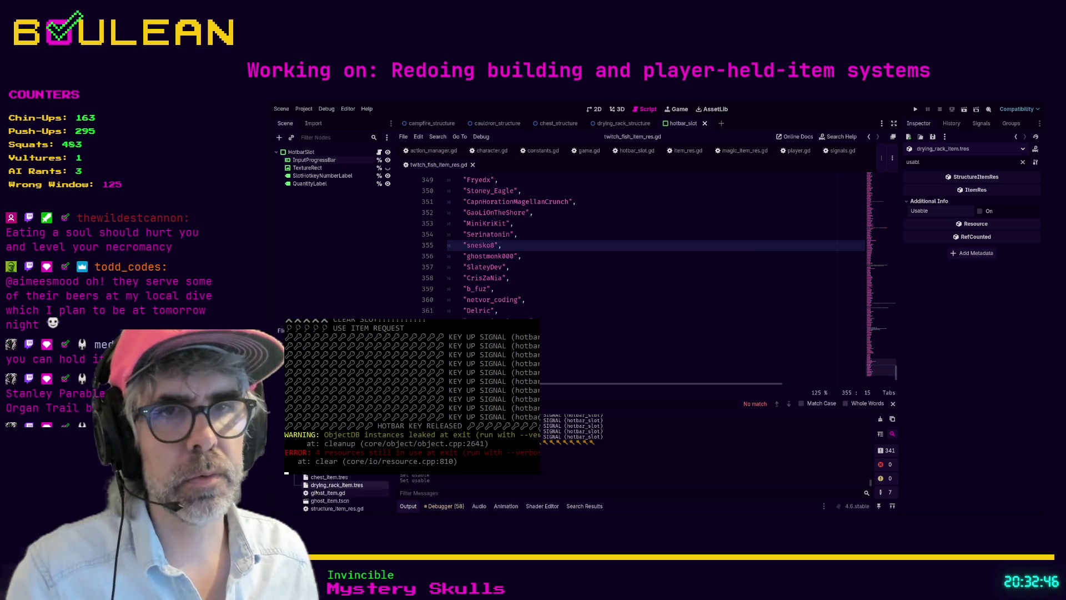
scroll(339, 491, "down", 2)
scroll(338, 491, "down", 2)
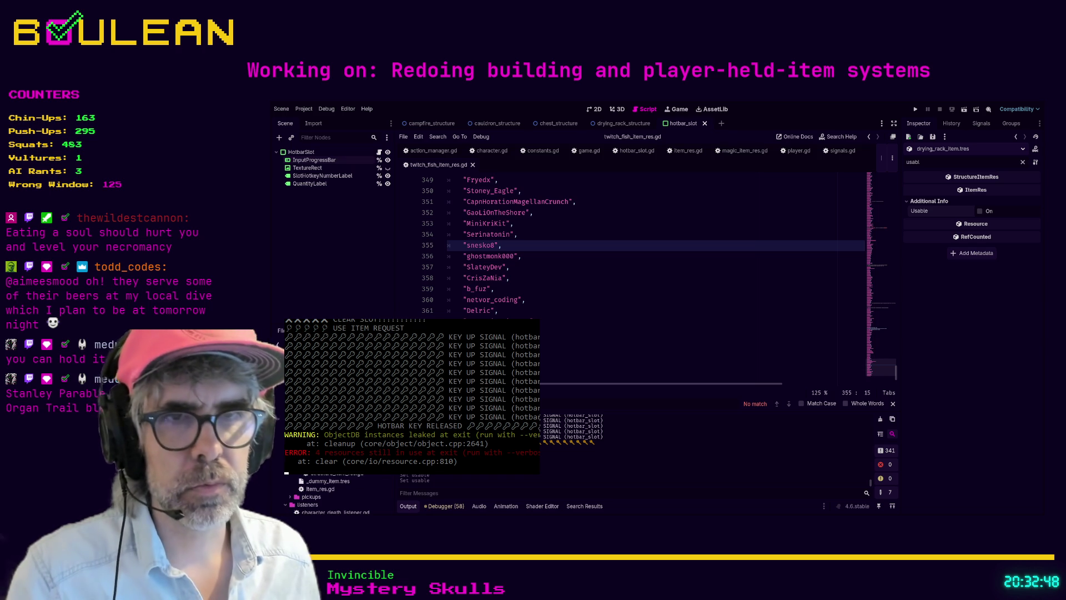
- Scroll down to the material item resources and select cordage_item.tres
scroll(339, 491, "down", 3)
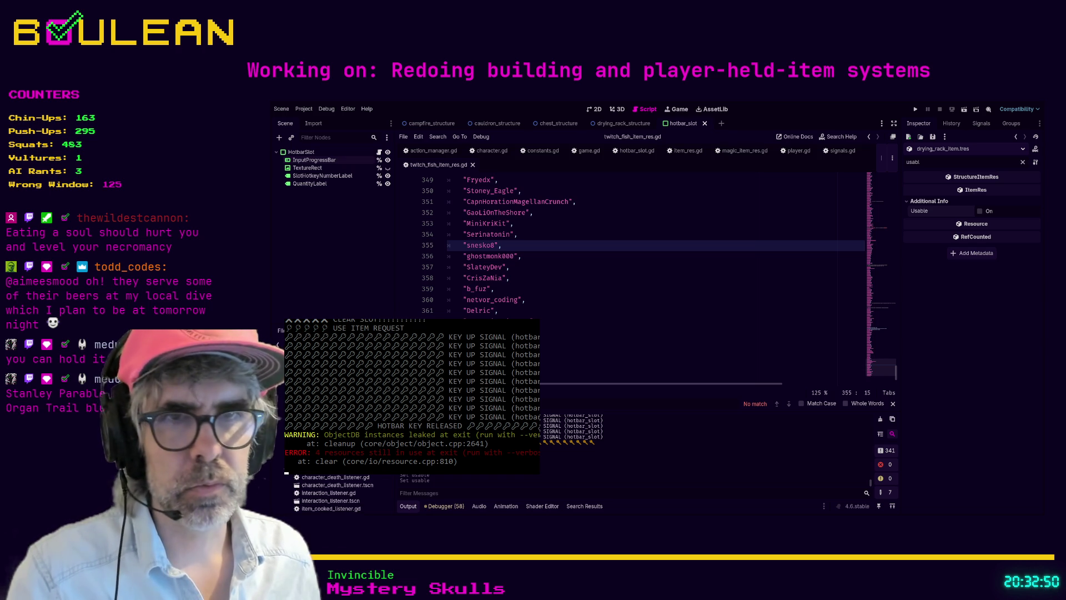
scroll(339, 491, "down", 2)
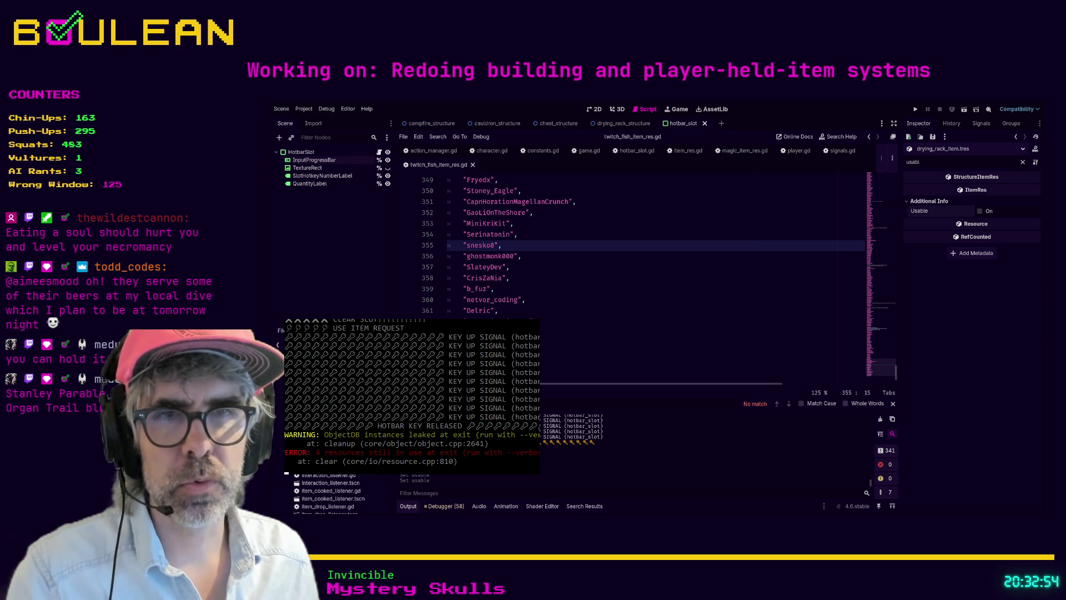
scroll(333, 494, "down", 5)
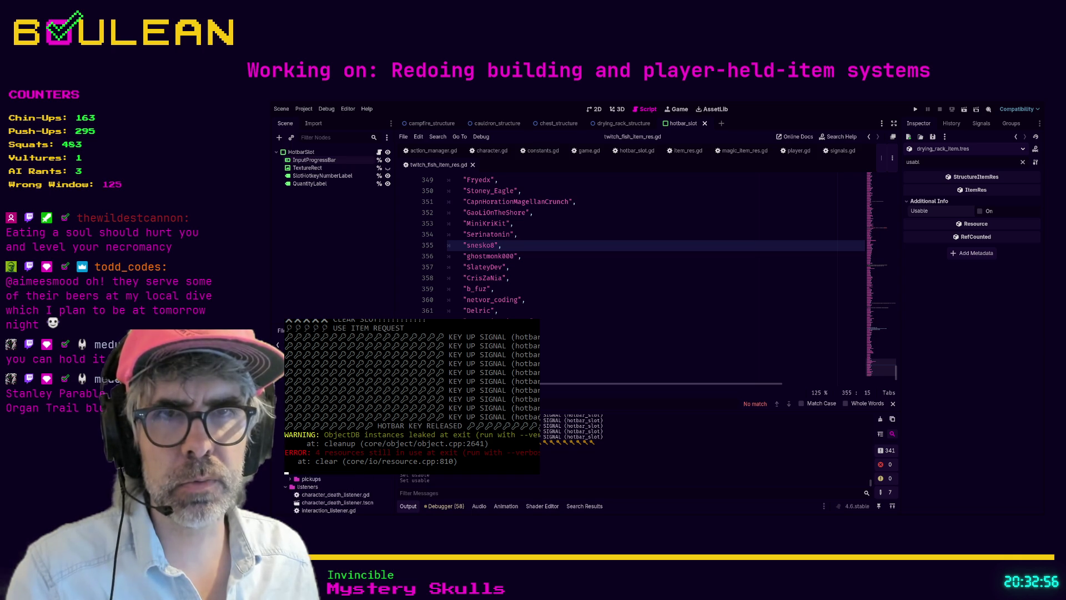
scroll(334, 494, "down", 3)
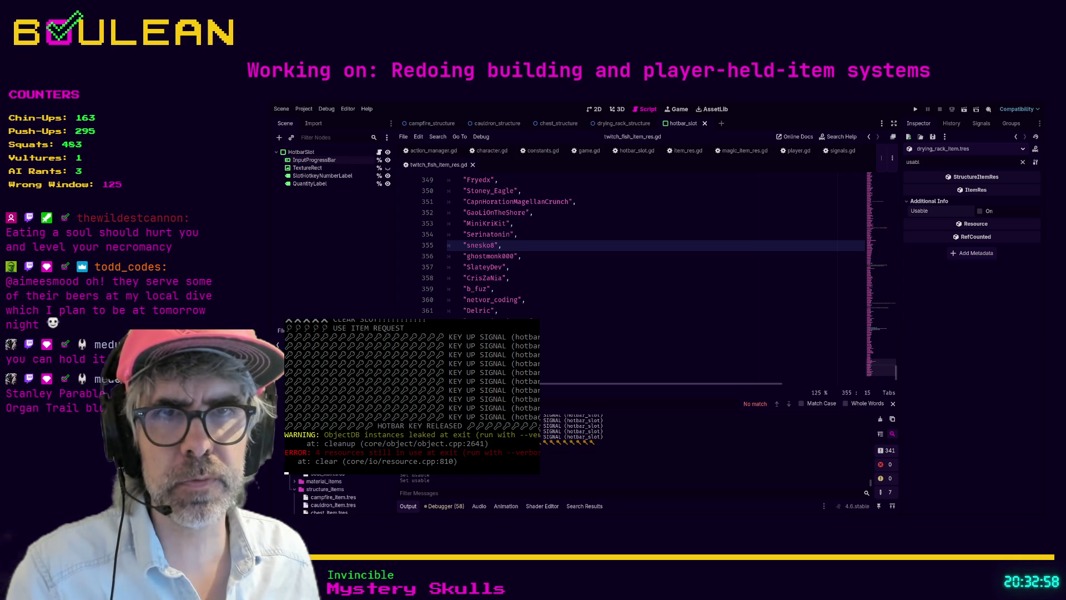
scroll(333, 494, "up", 3)
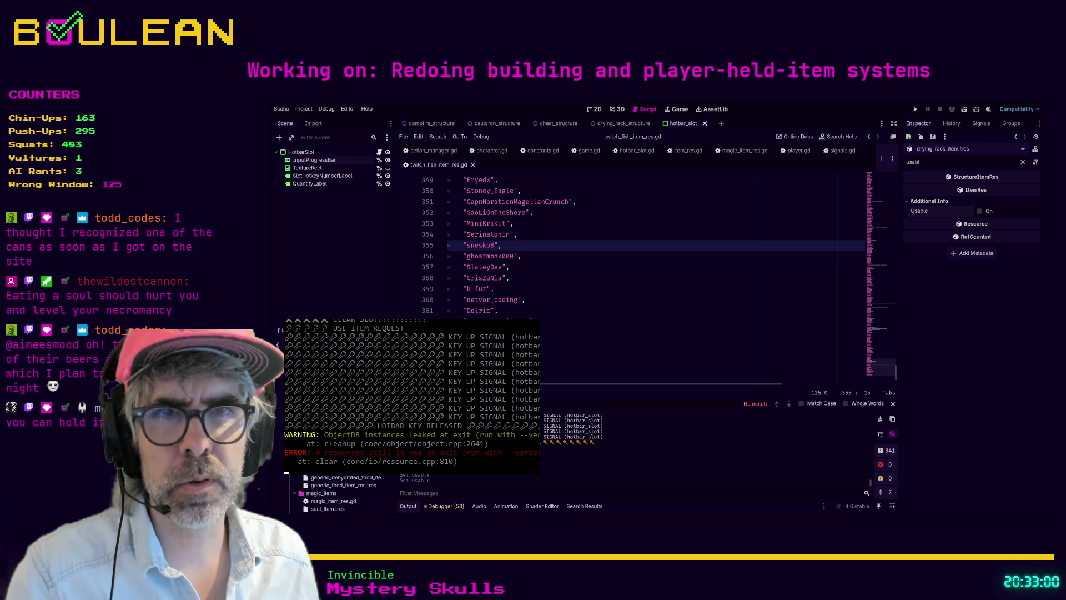
scroll(333, 493, "down", 3)
scroll(333, 493, "down", 1)
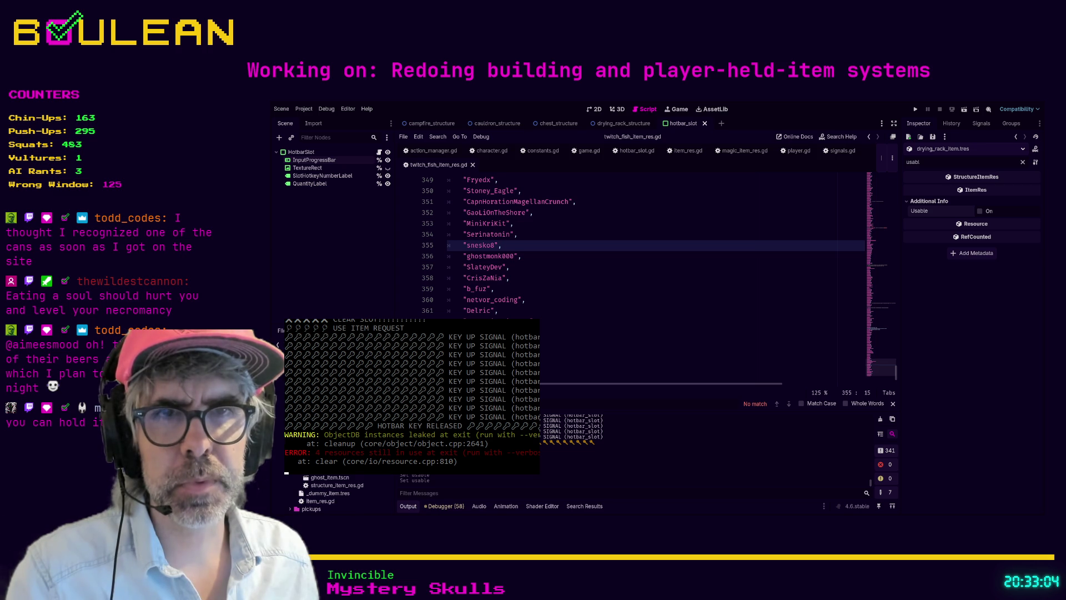
scroll(333, 493, "down", 2)
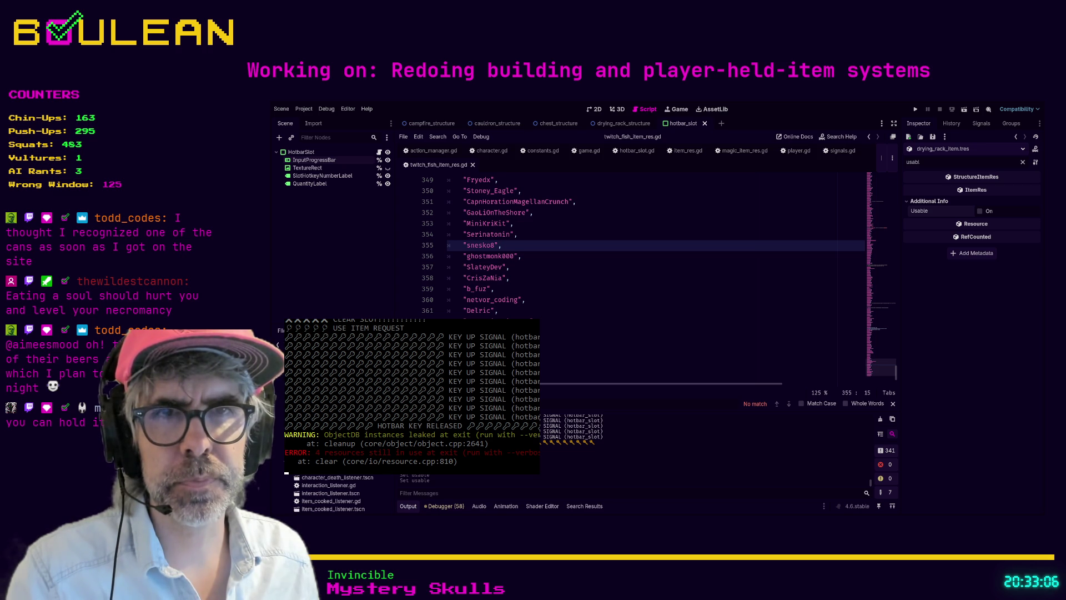
scroll(333, 493, "down", 3)
scroll(334, 493, "up", 3)
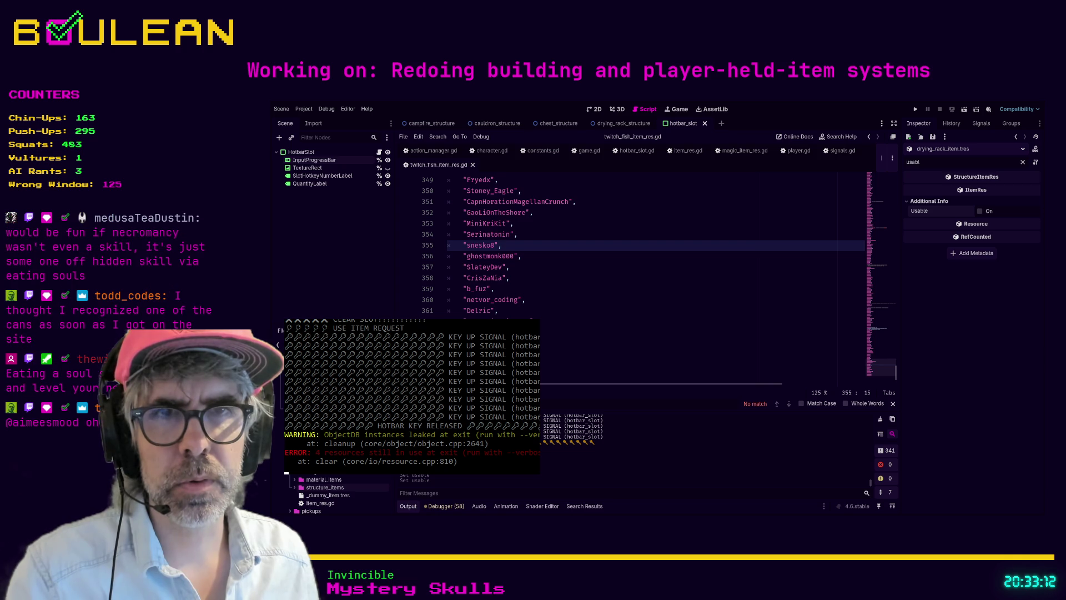
scroll(334, 493, "down", 3)
scroll(333, 493, "down", 5)
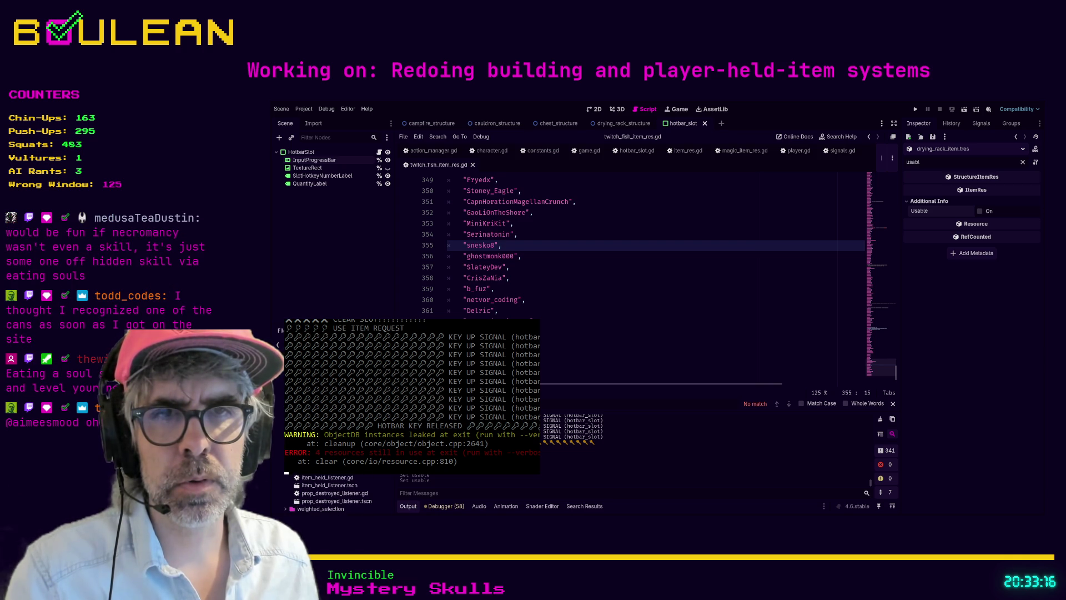
scroll(333, 493, "down", 5)
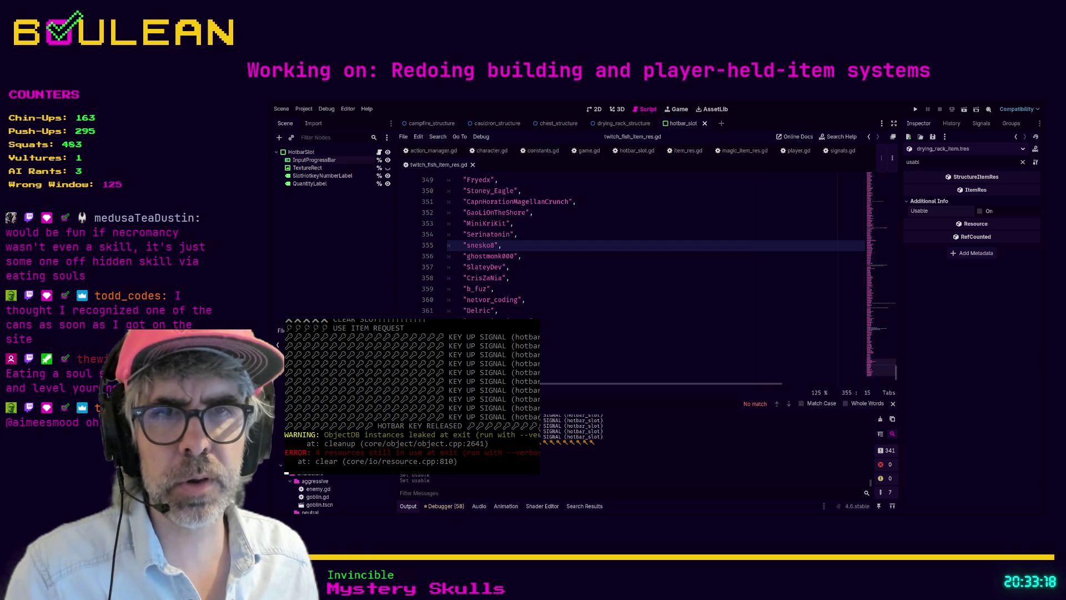
scroll(316, 492, "down", 5)
scroll(328, 492, "down", 5)
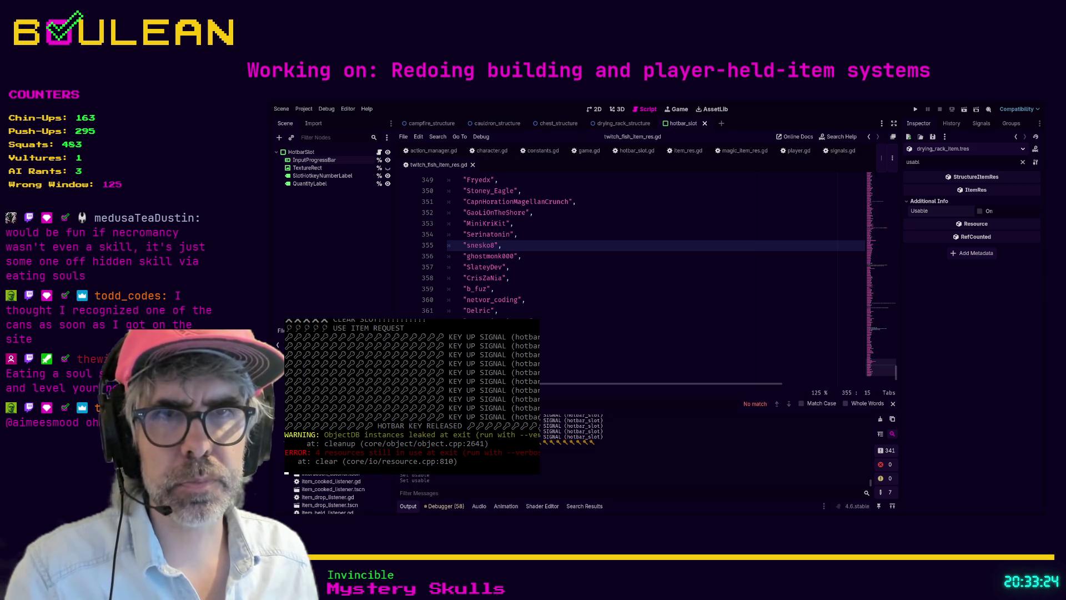
scroll(328, 491, "up", 3)
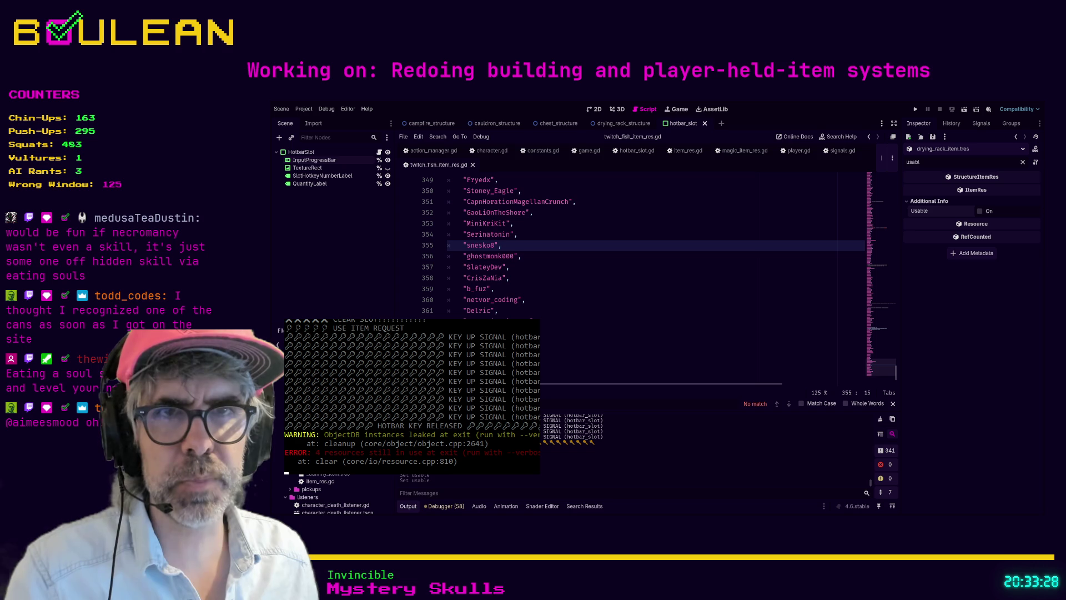
key("Up")
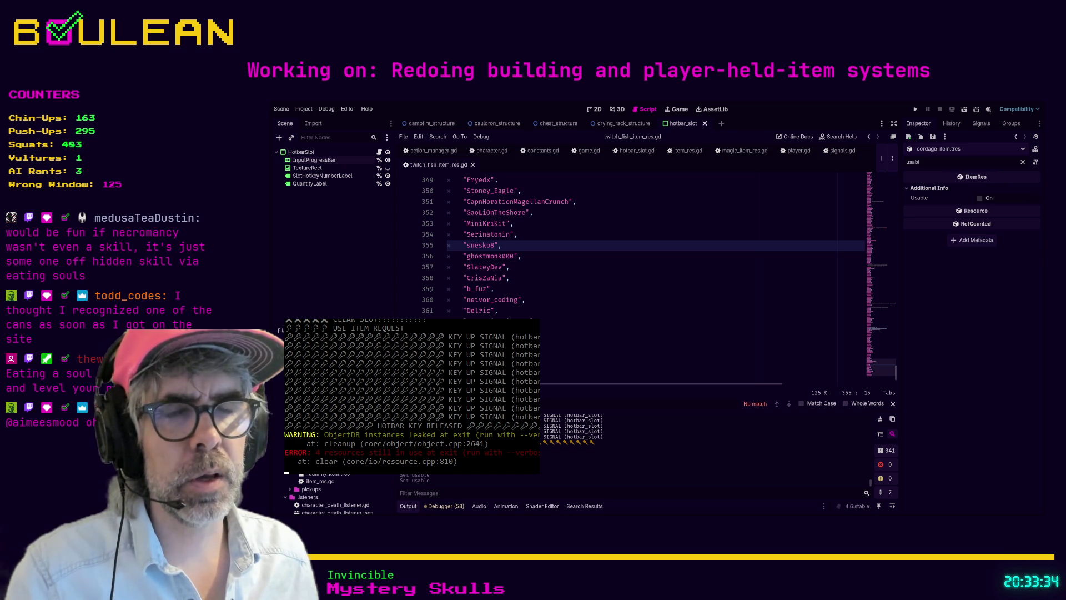
- Check Usable on the grass, log, pebble, stick and stone item resources in turn
key("Down")
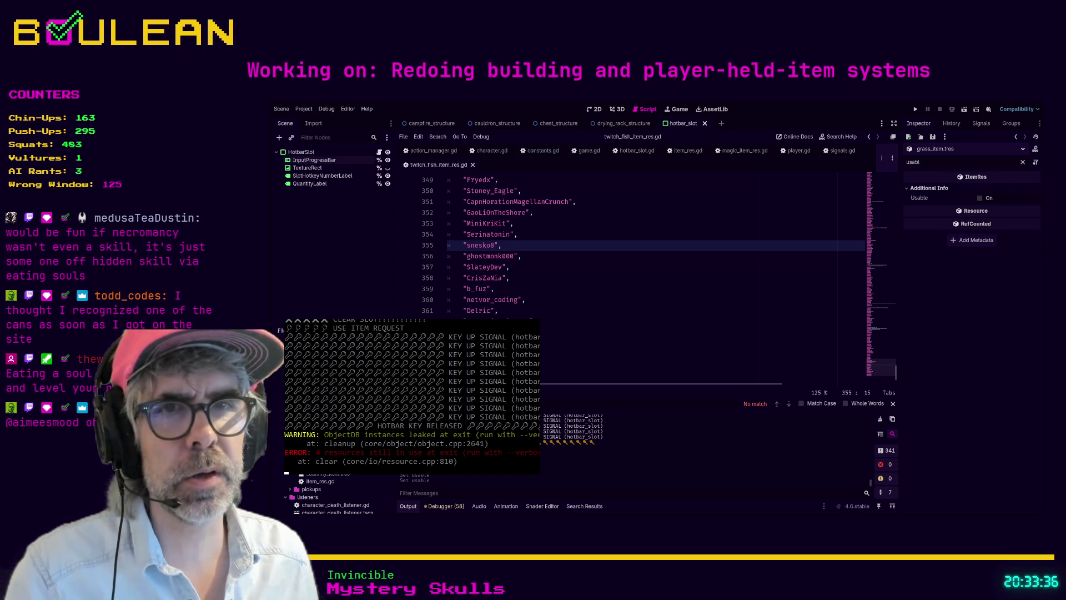
key("Down")
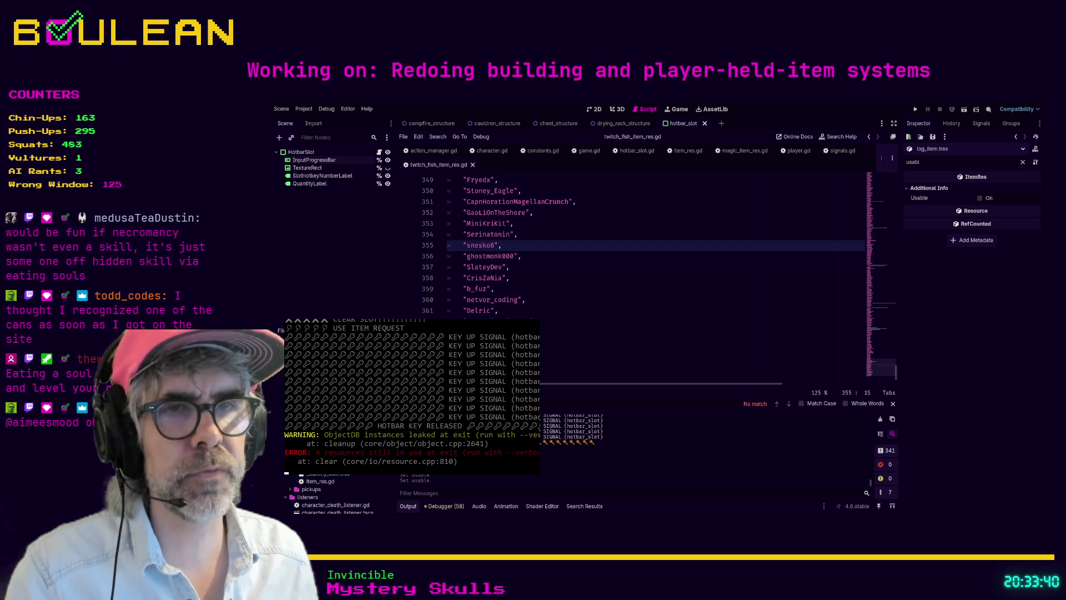
key("Down")
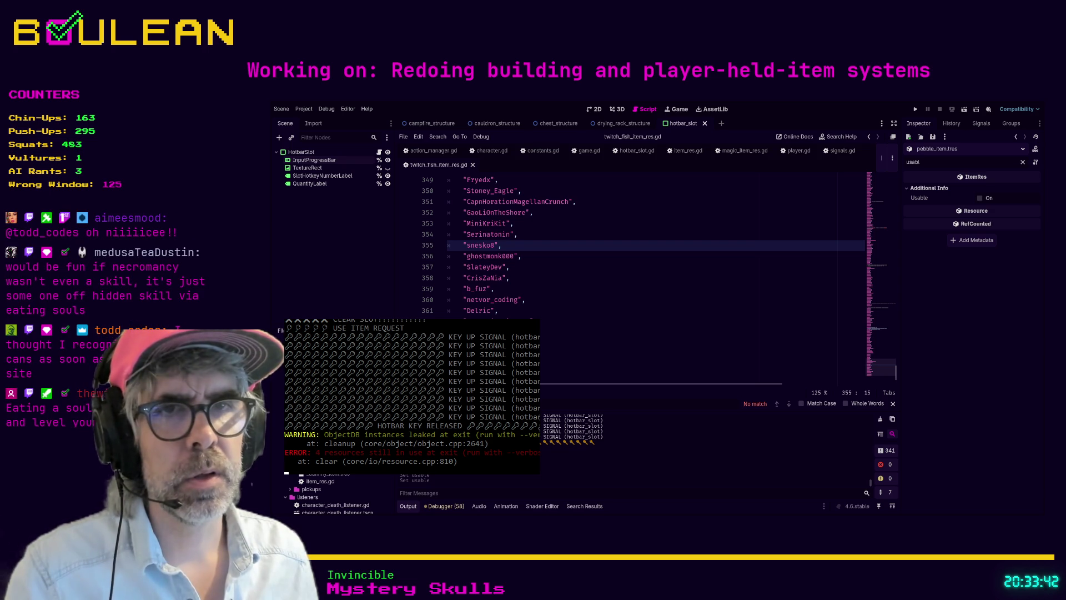
key("Down")
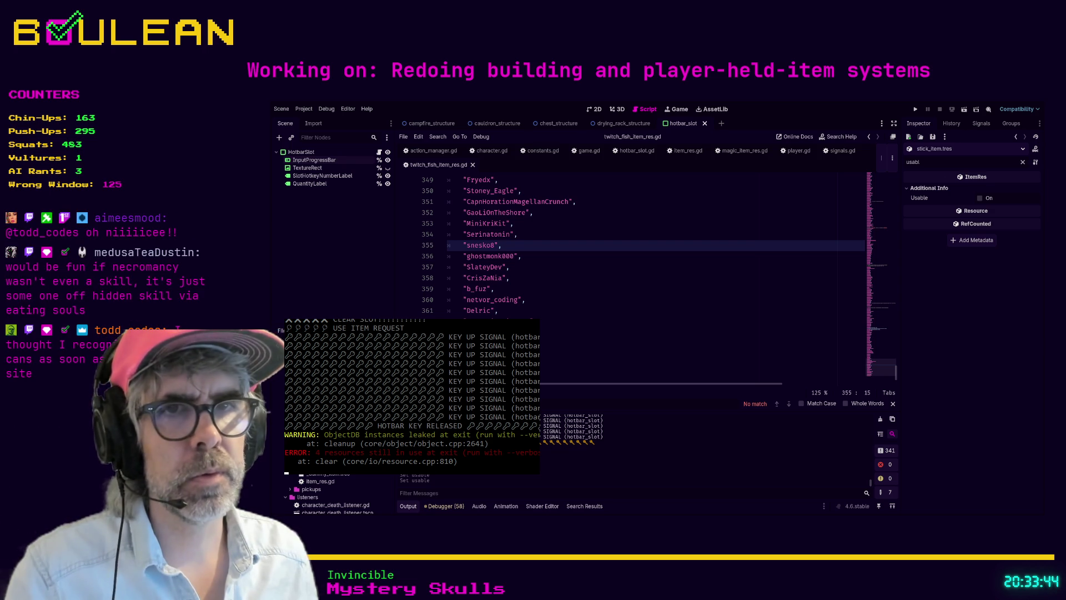
key("Down")
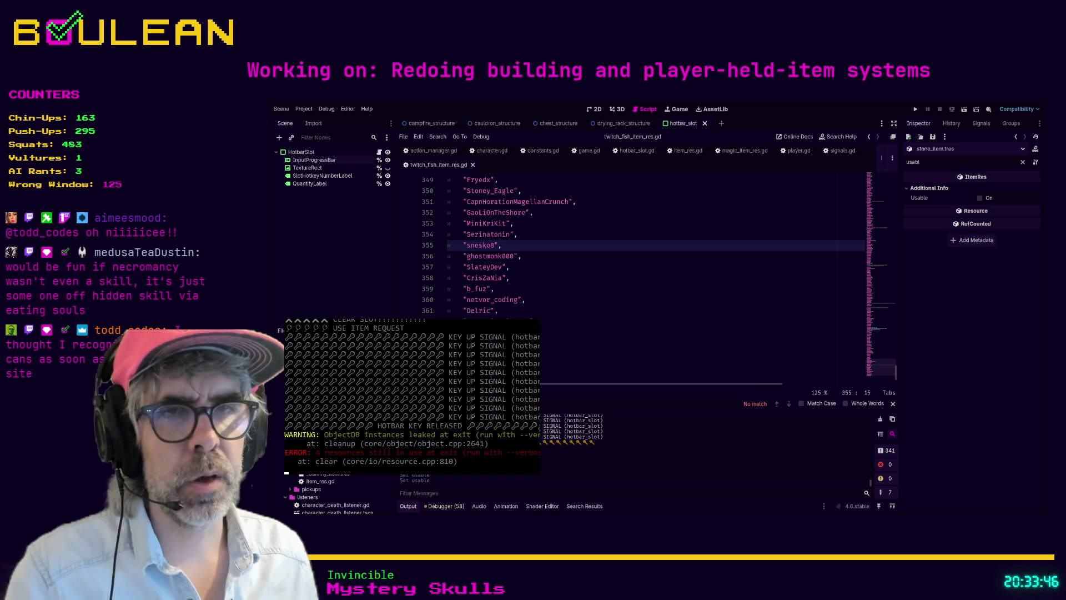
left_click(571, 350)
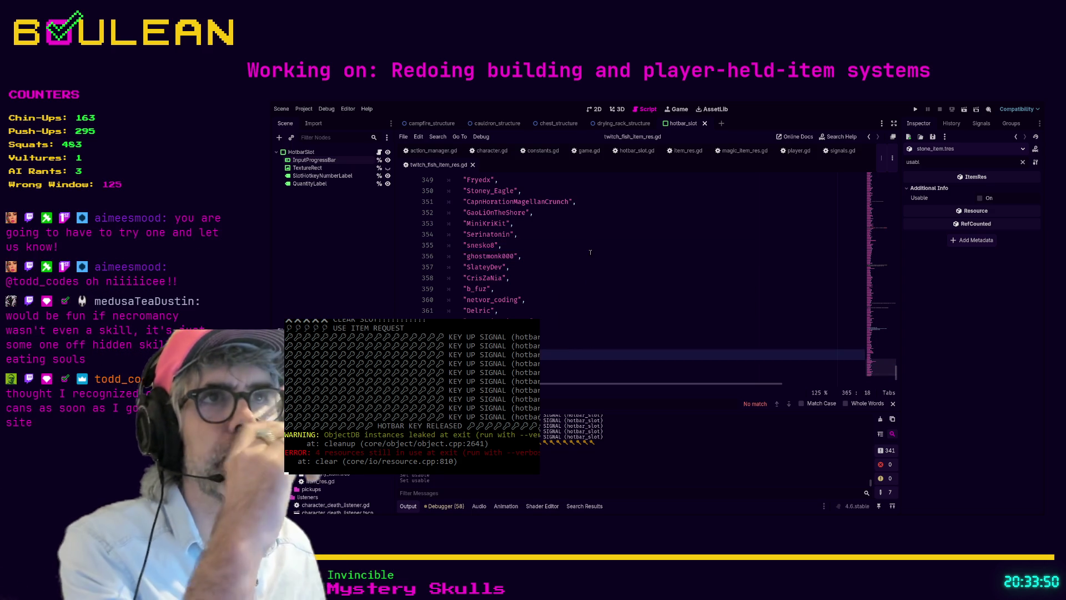
- In hotbar_slot.gd, uncomment the line 31 contents.usable check, indent lines 32–40 under it, save and run
left_click(619, 151)
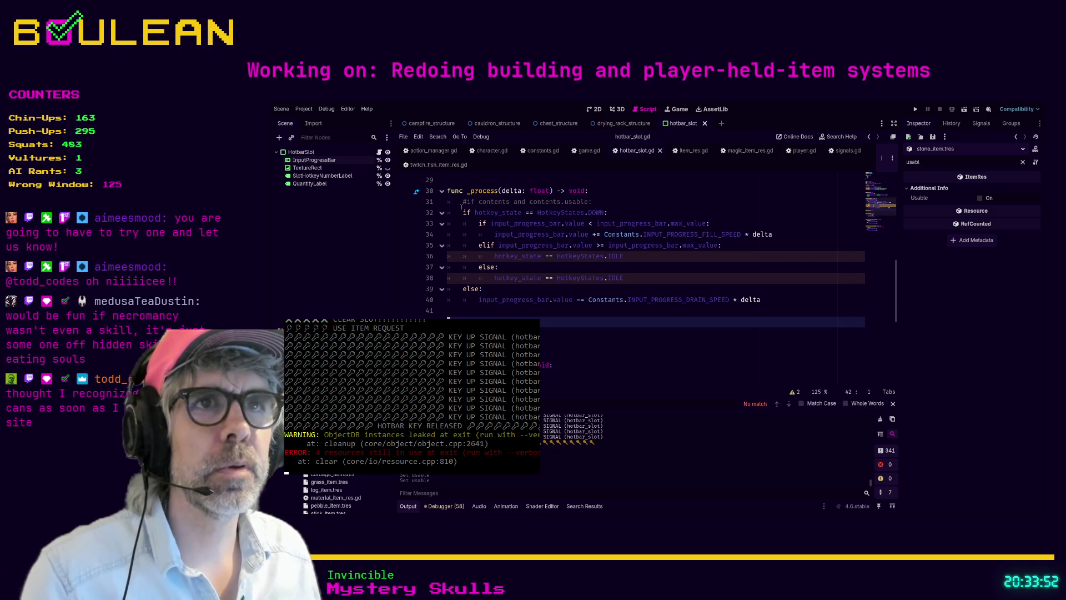
left_click(467, 201)
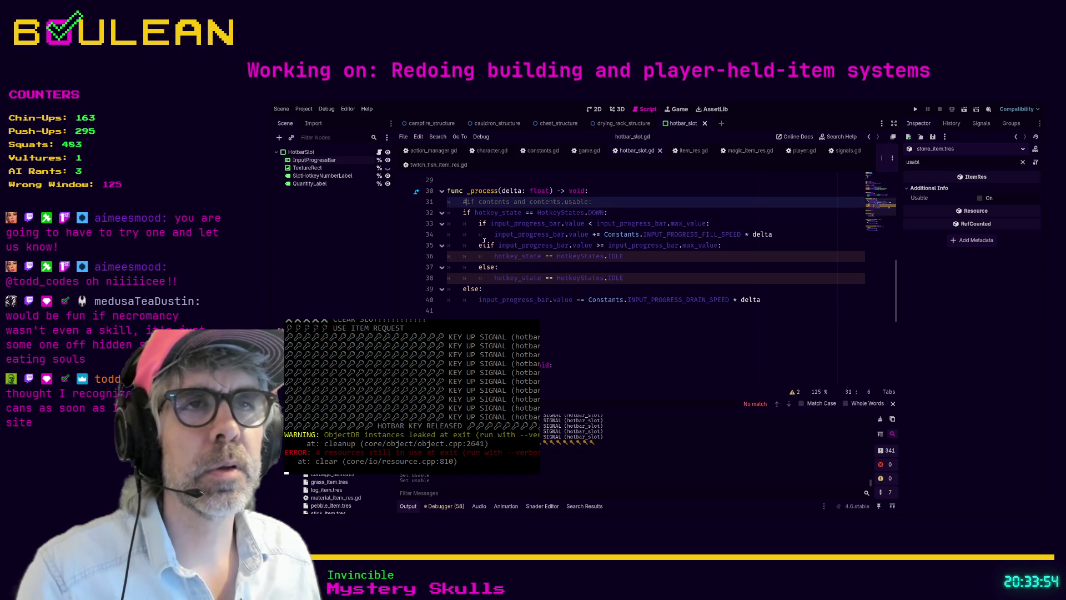
key("BackSpace")
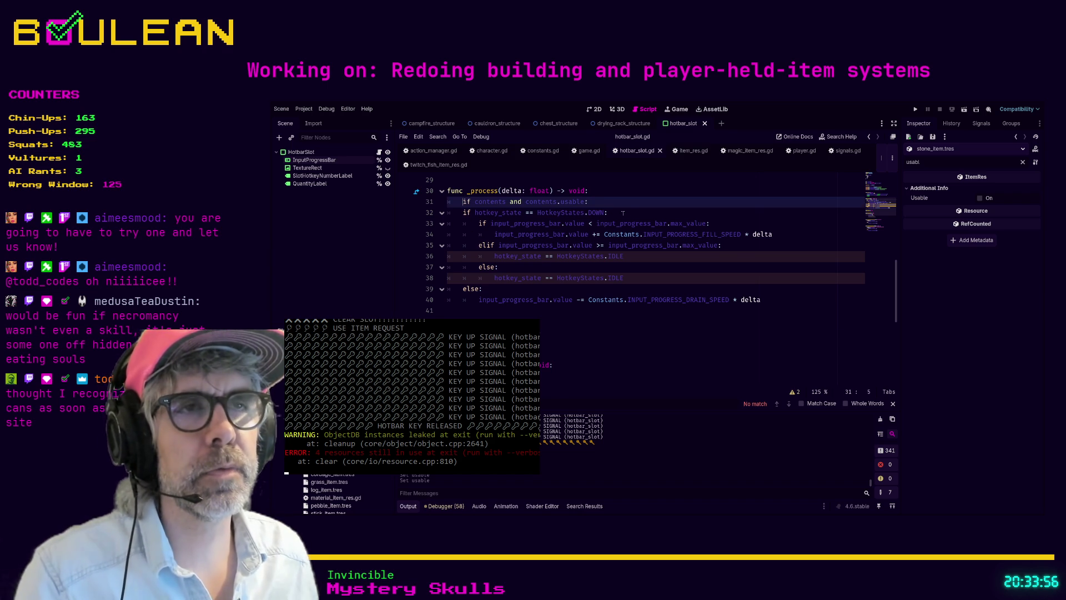
left_click(628, 211)
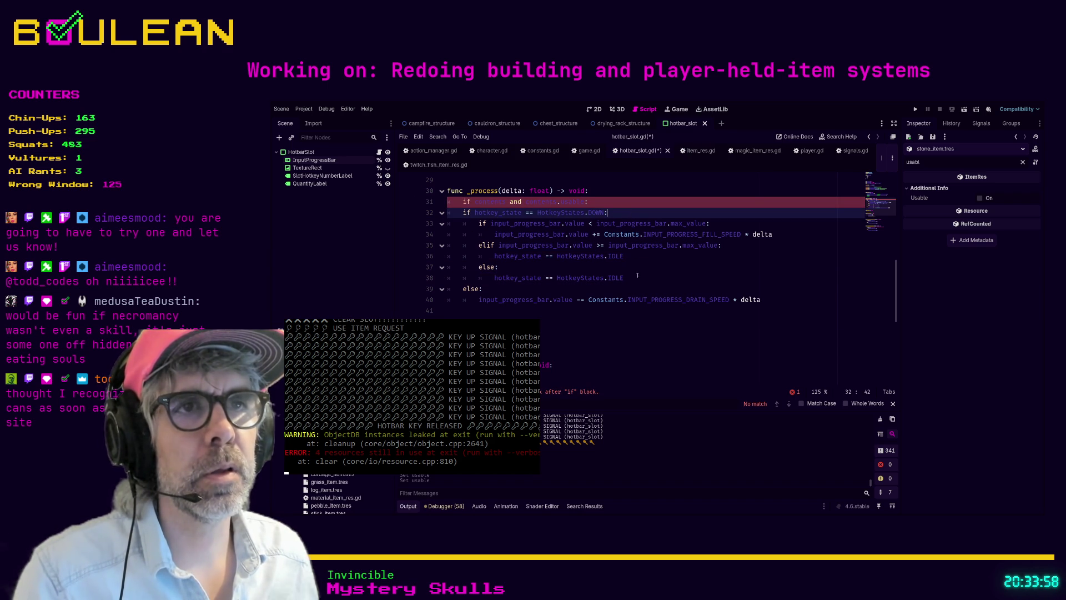
left_click_drag(776, 302, 449, 213)
key("Tab")
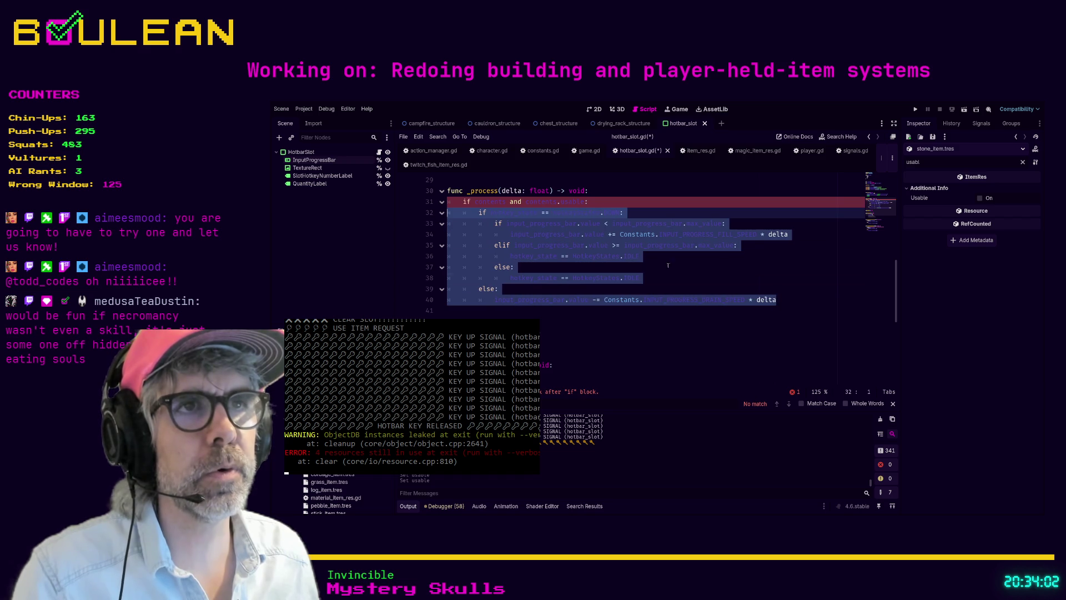
left_click(676, 271)
key("ctrl+s")
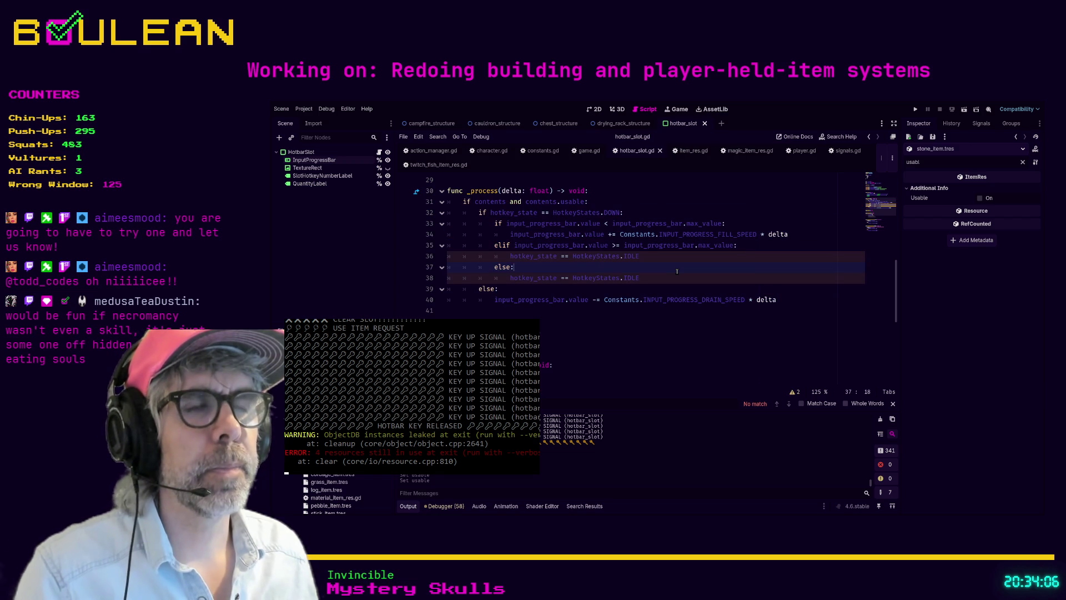
key("F5")
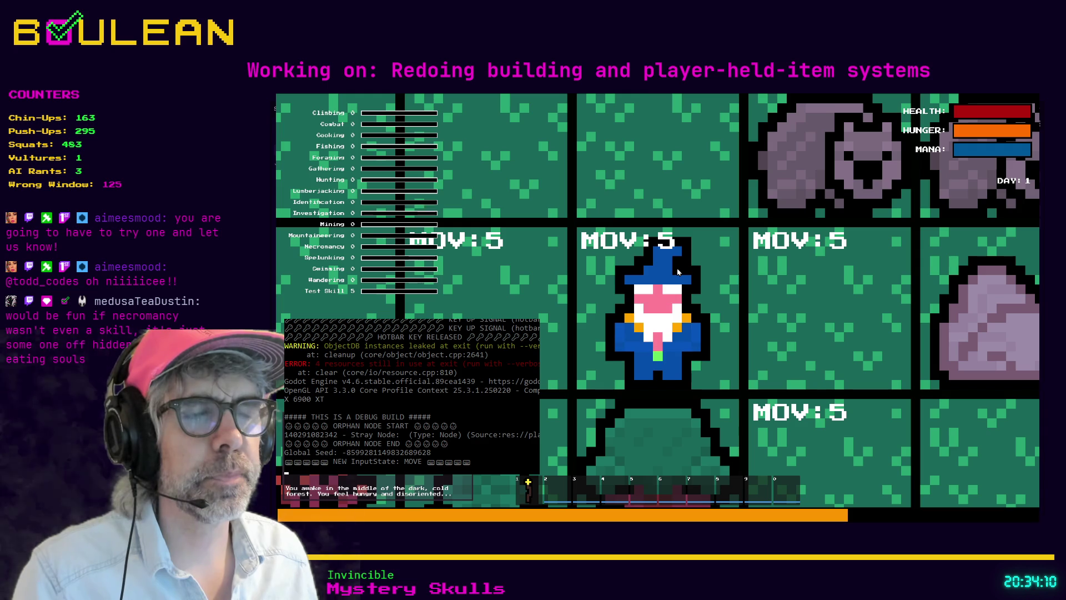
- In the running game, gather a sapling and try using the hotbar item
left_click(678, 271)
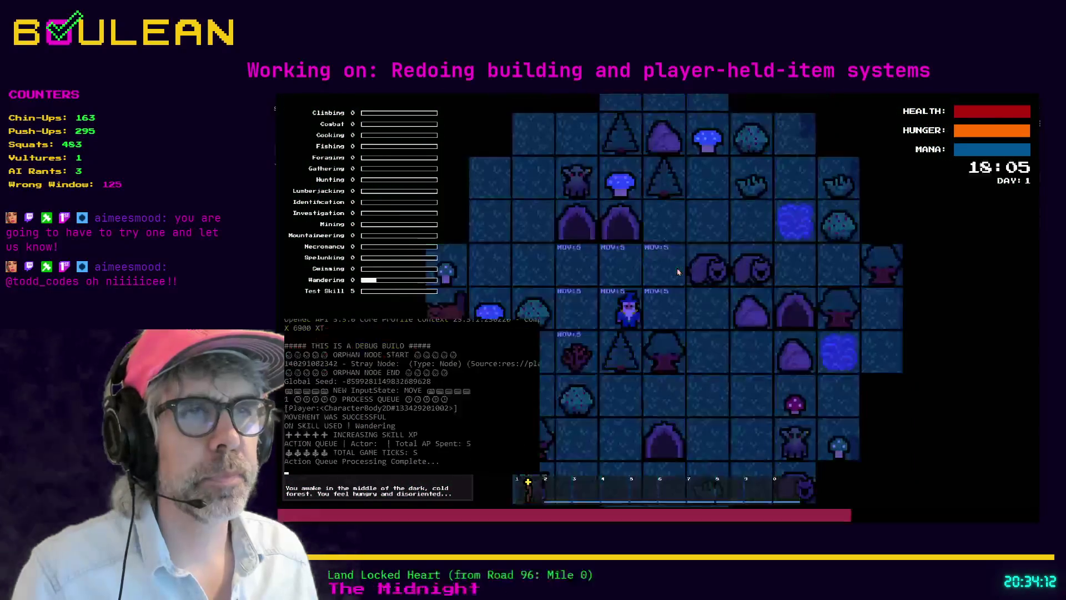
key("e")
left_click(677, 268)
left_click(677, 268)
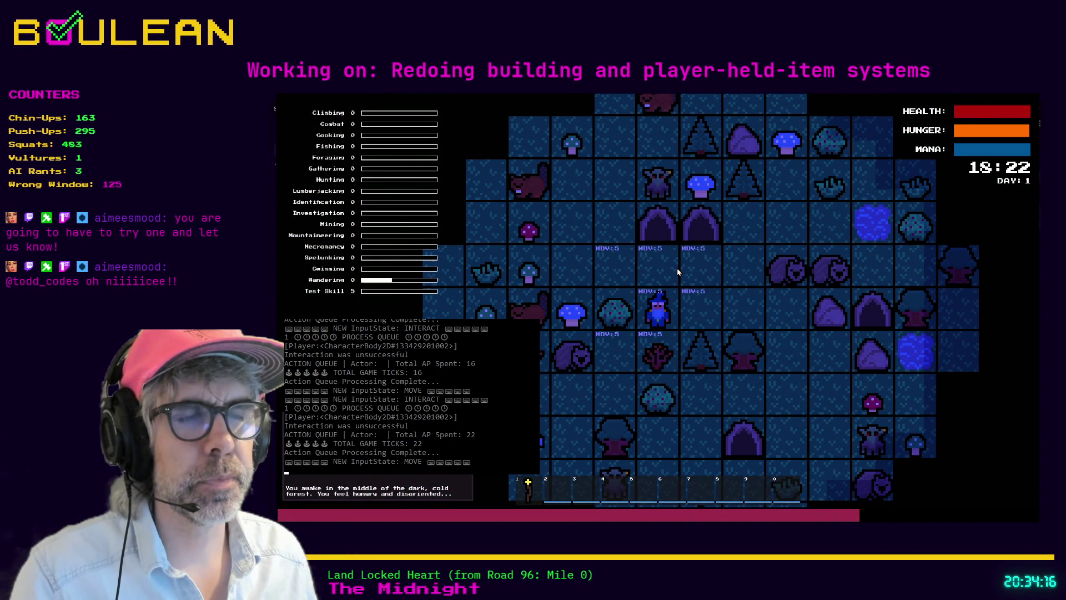
key("e")
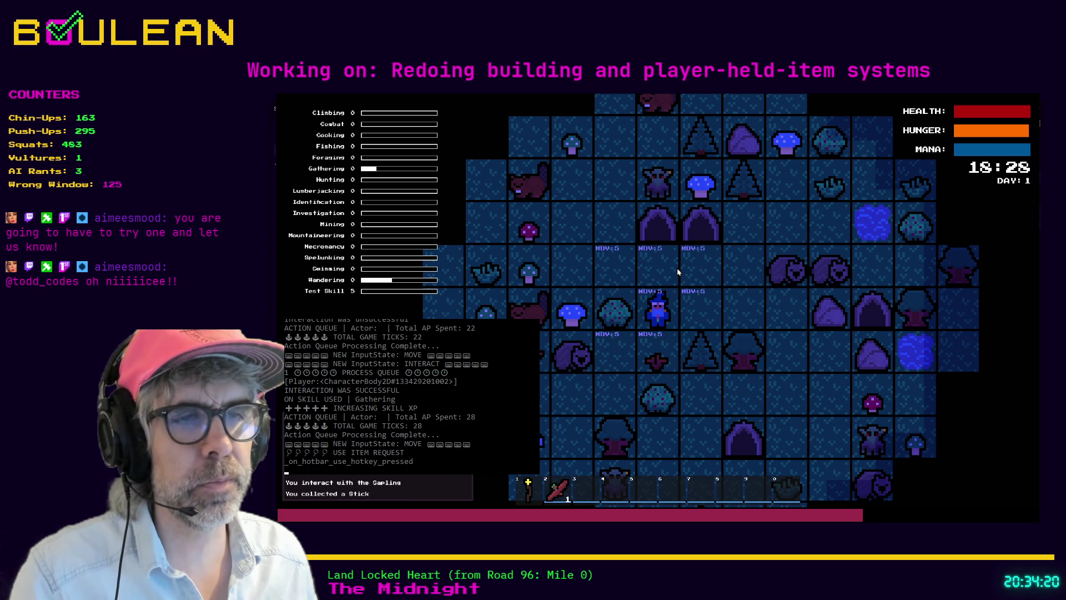
key("2")
- Forage a berry from the Berry Bush and eat it from hotbar slot 3
key("Up")
key("Left")
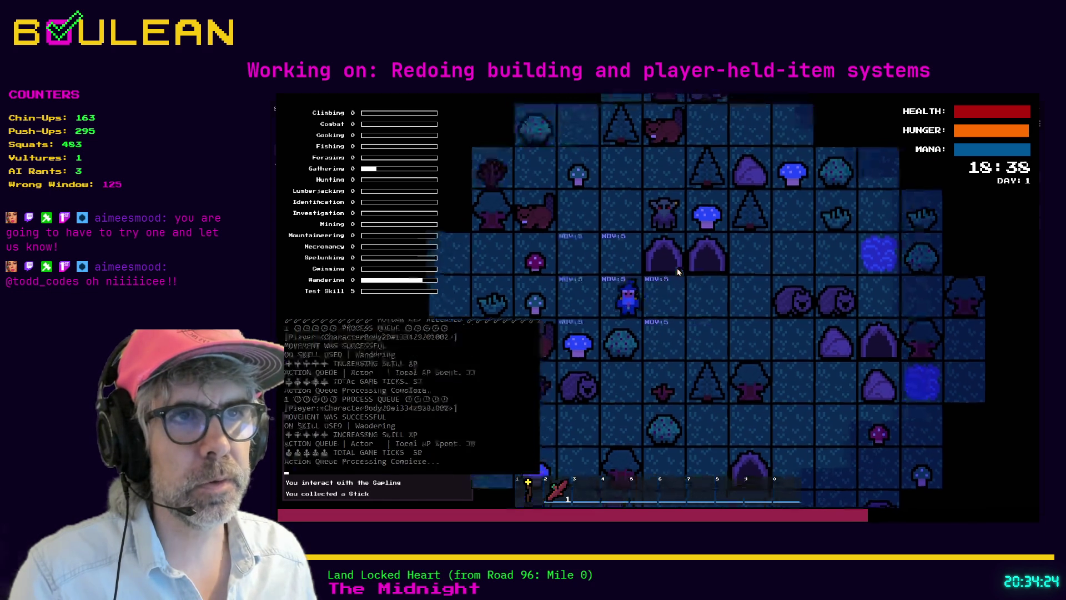
key("e")
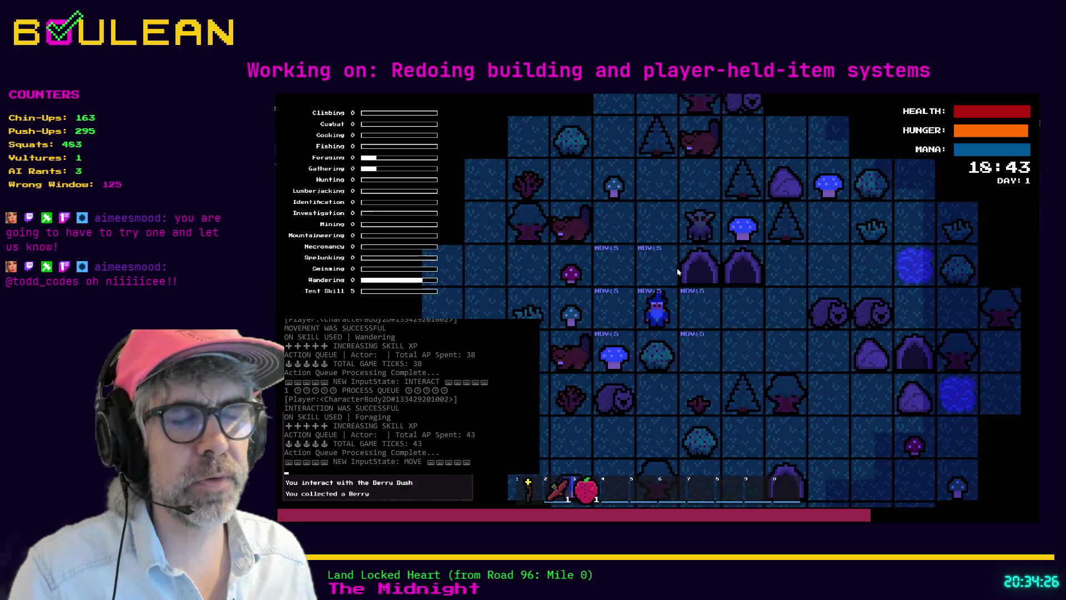
key("3")
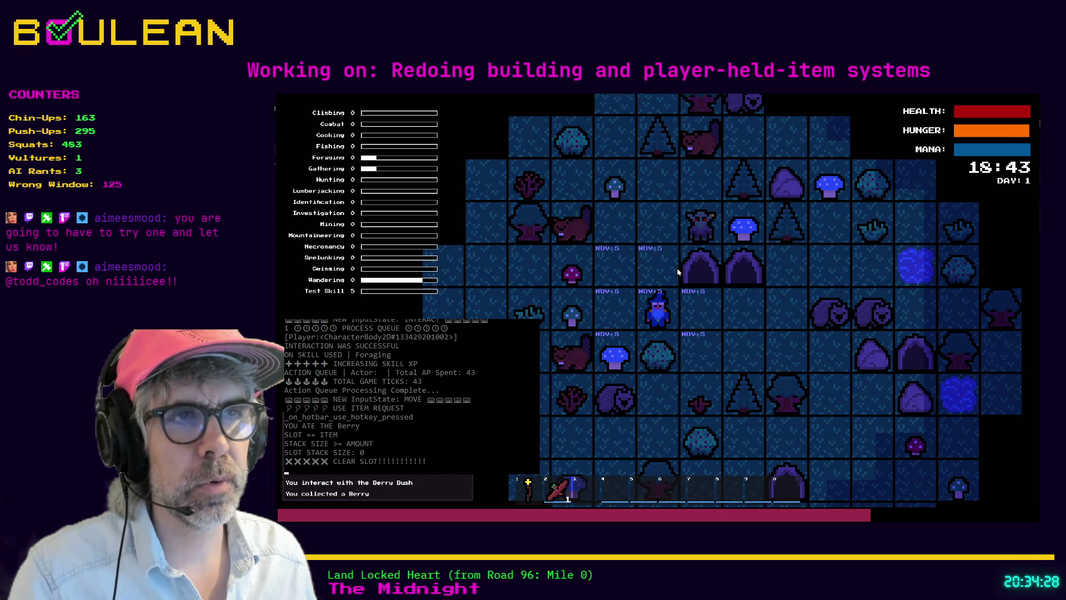
key("3")
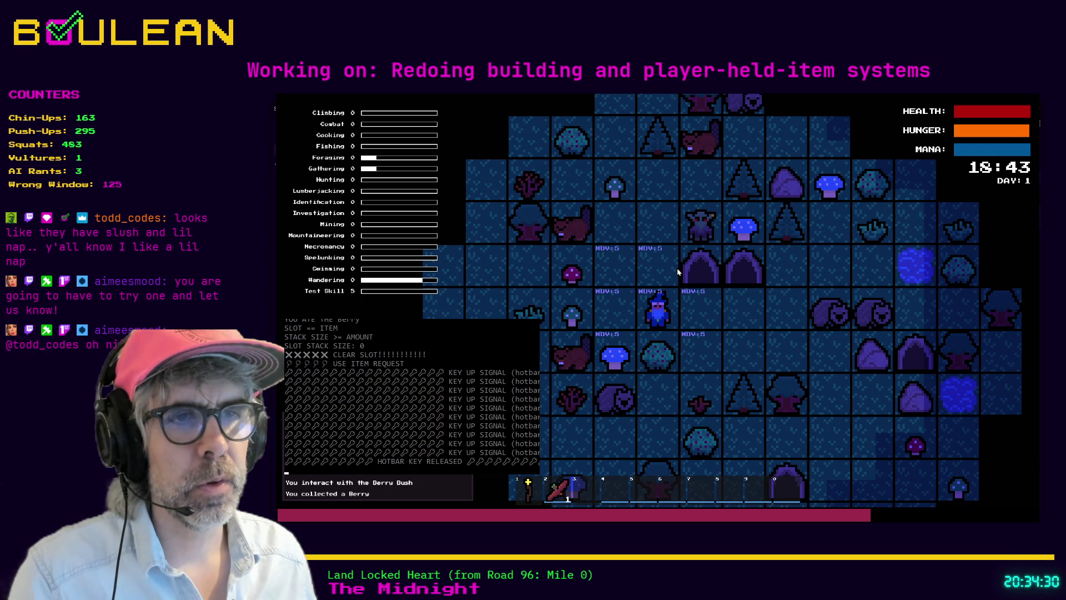
- Forage a Blue Mushroom, eat it from the hotbar, and stop the game with F8
key("a")
key("s")
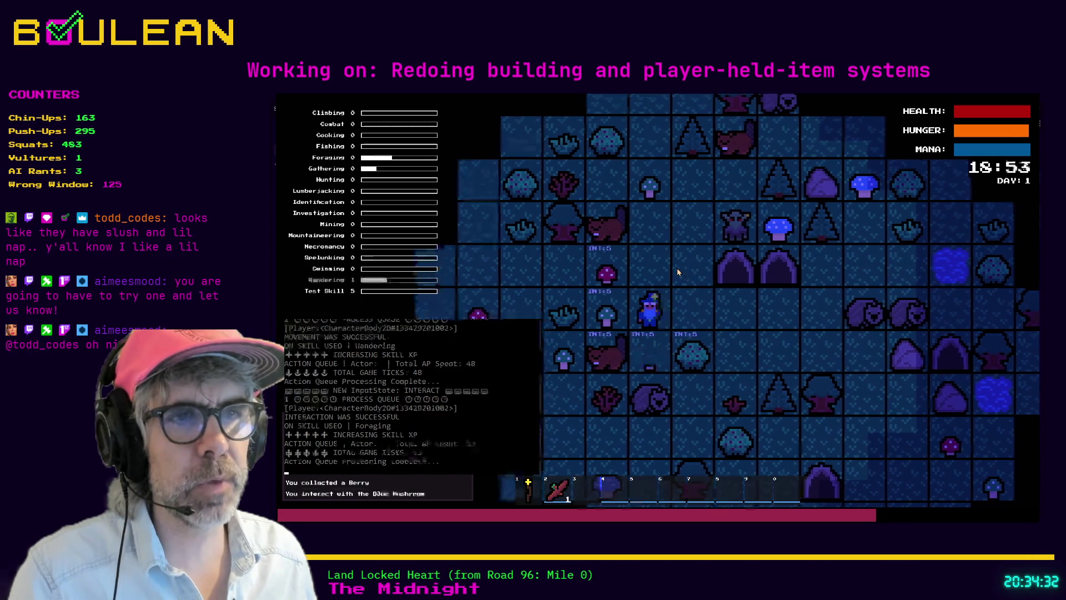
key("3")
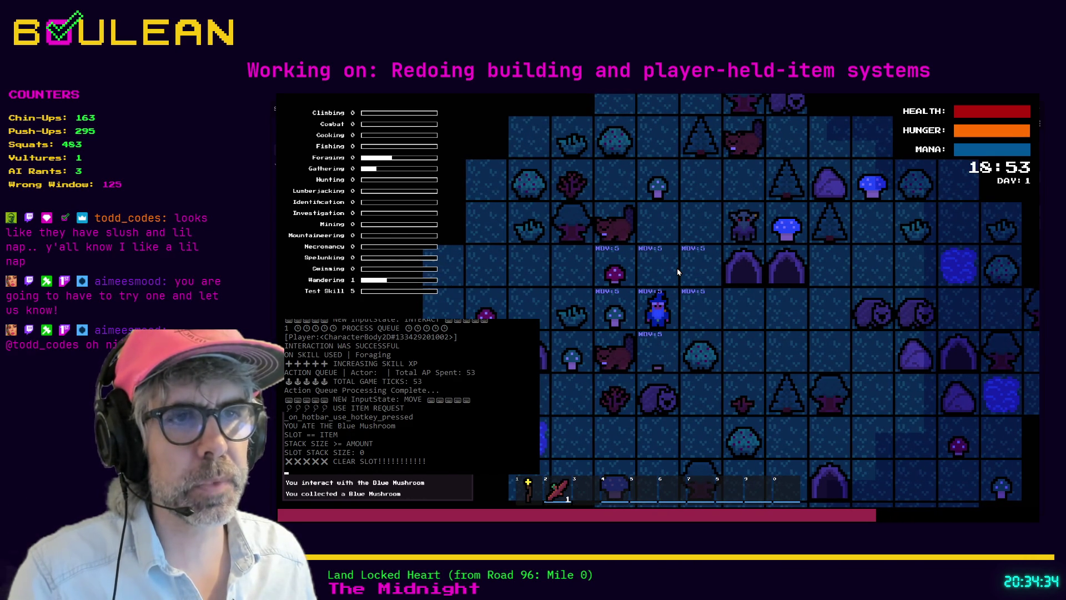
key("3")
key("F8")
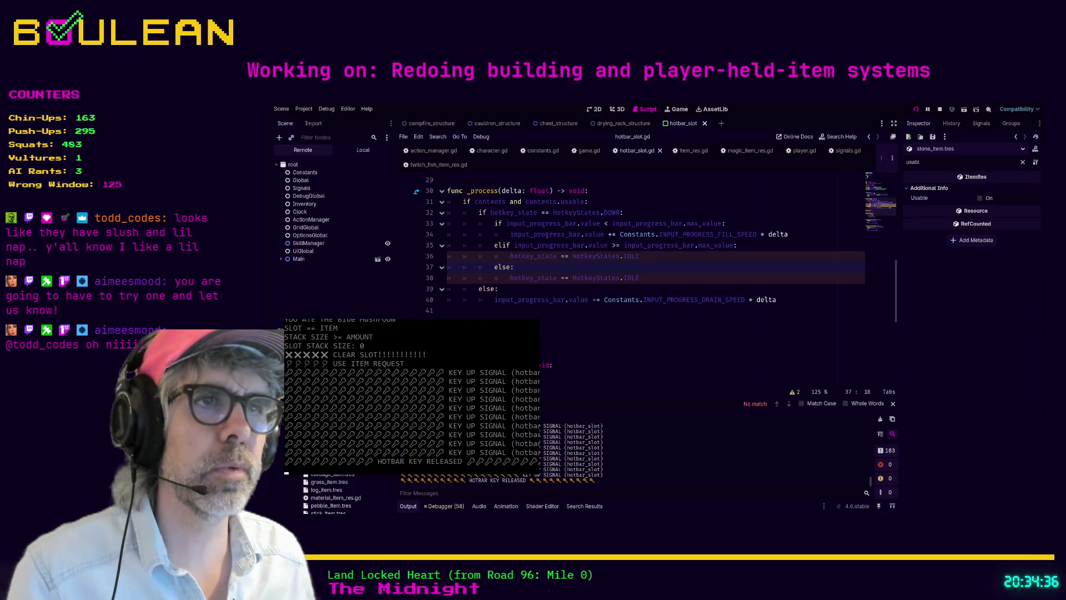
left_click(506, 202)
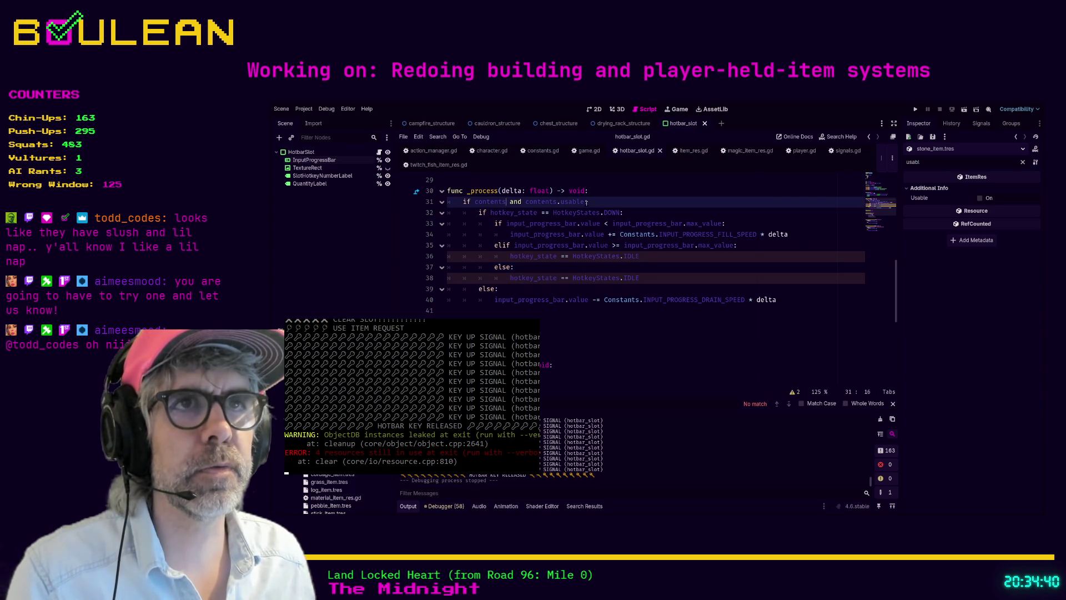
- Split line 31 into 'if contents != null:' with a nested 'if contents.usable' line below
key("Return")
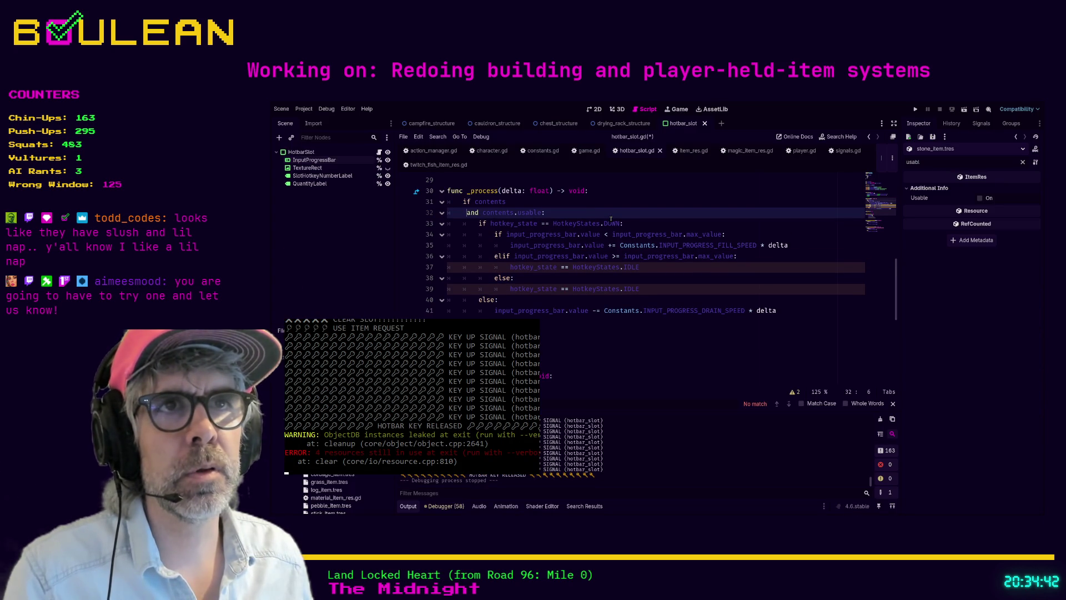
key("shift+Right")
key("shift+Right")
key("shift+Right")
type("if")
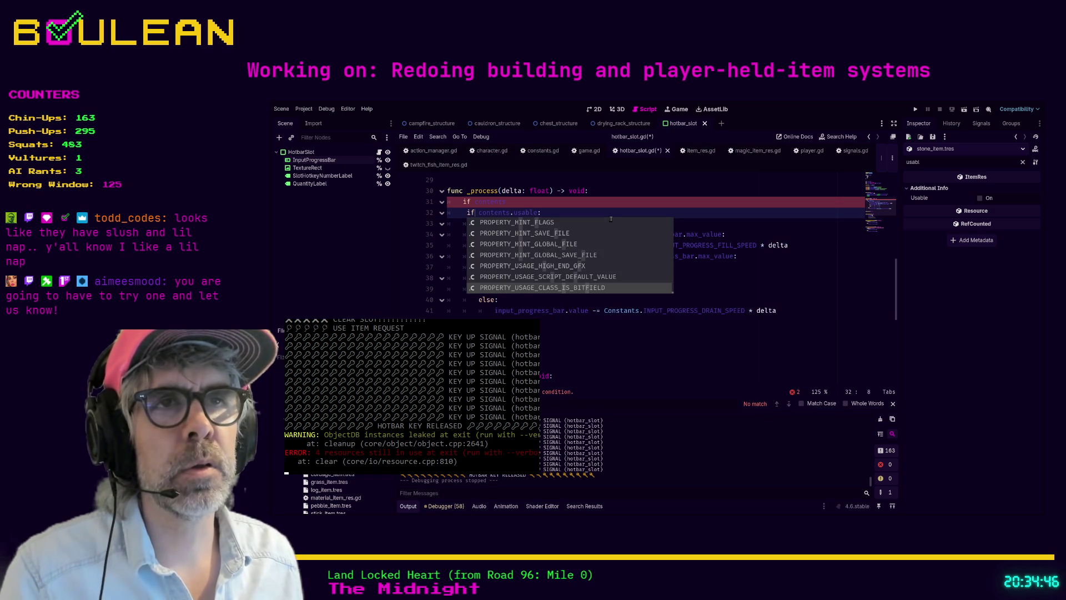
key("Escape")
key("Up")
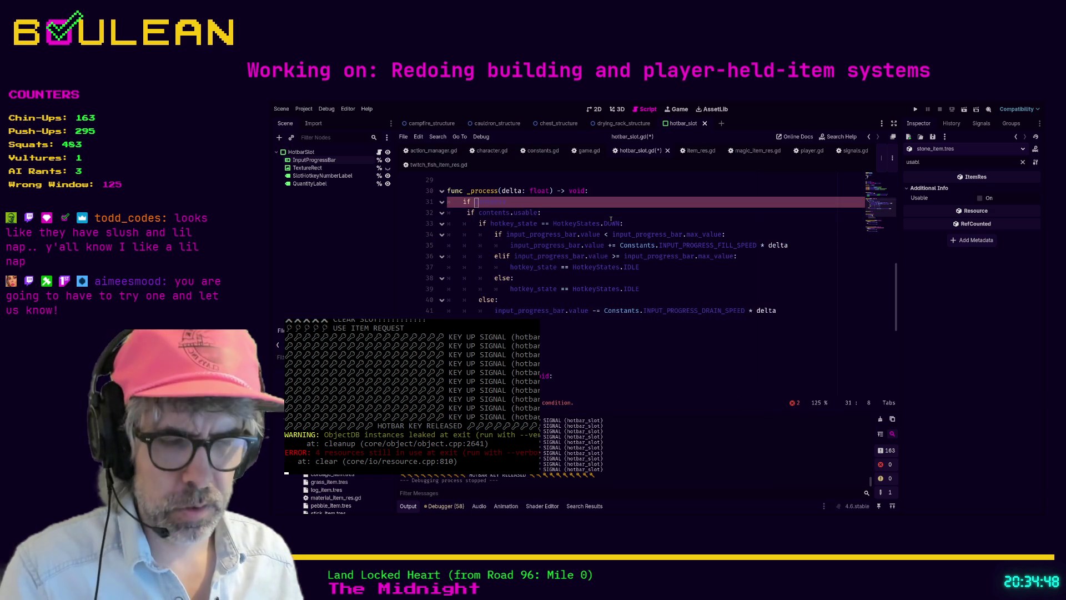
scroll(611, 220, "up", 2)
key("Home")
key("End")
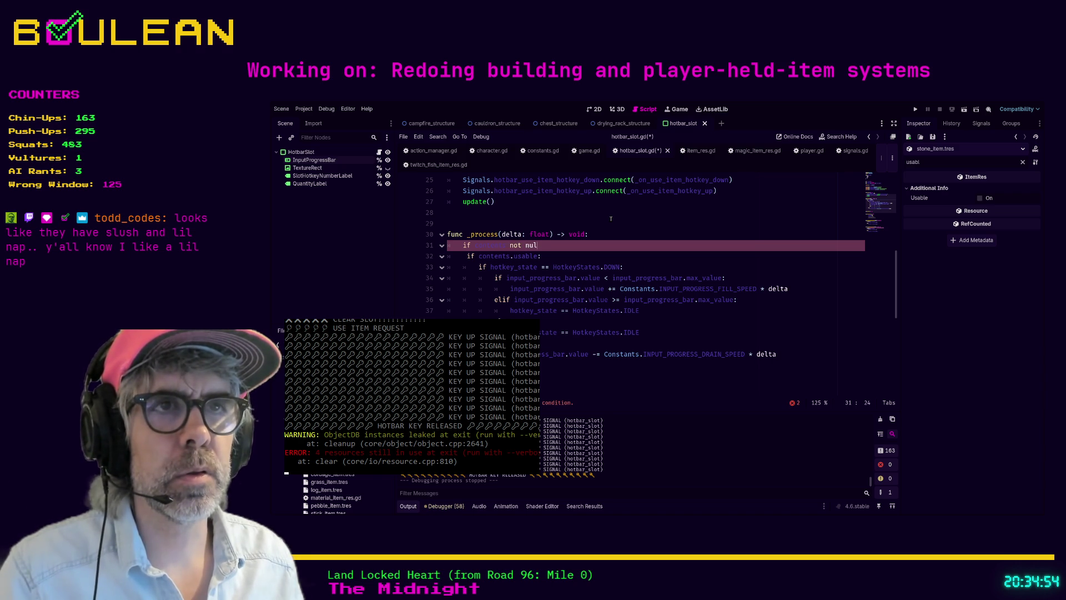
type(":")
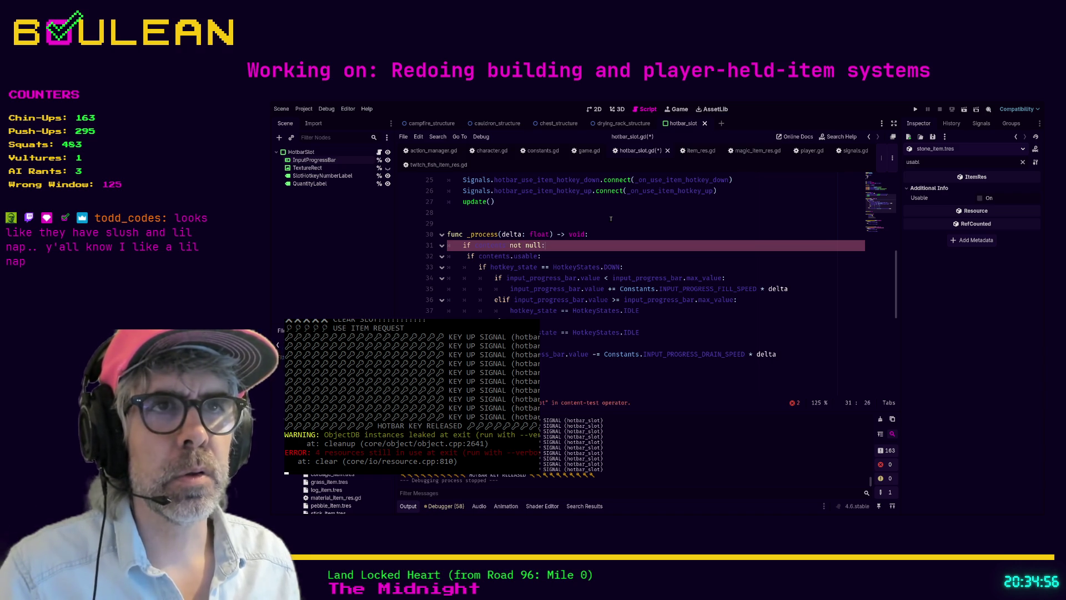
key("BackSpace")
key("BackSpace")
key("BackSpace")
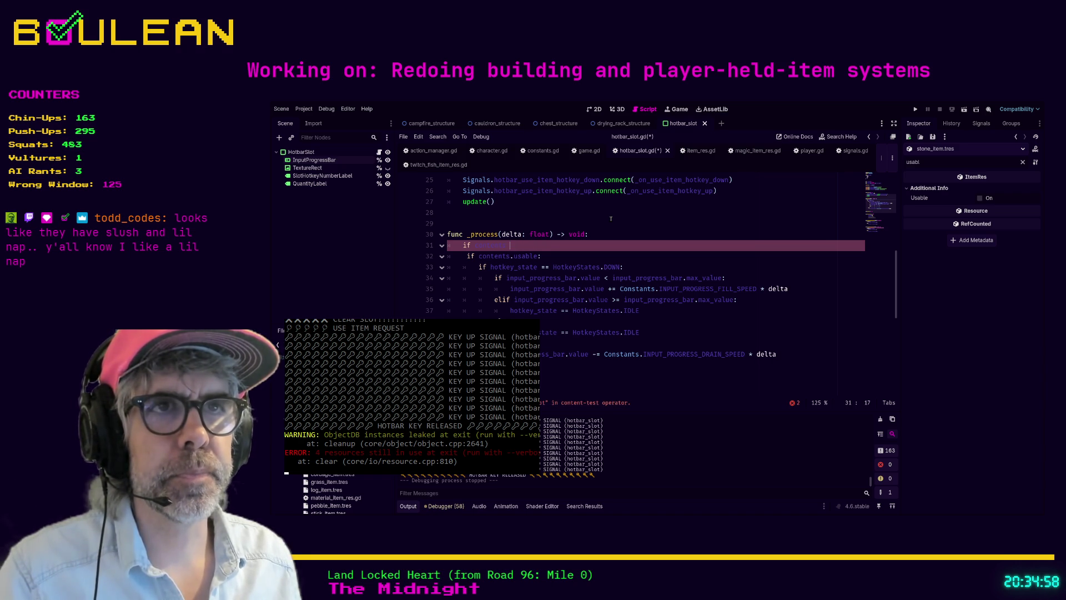
type("!=null:")
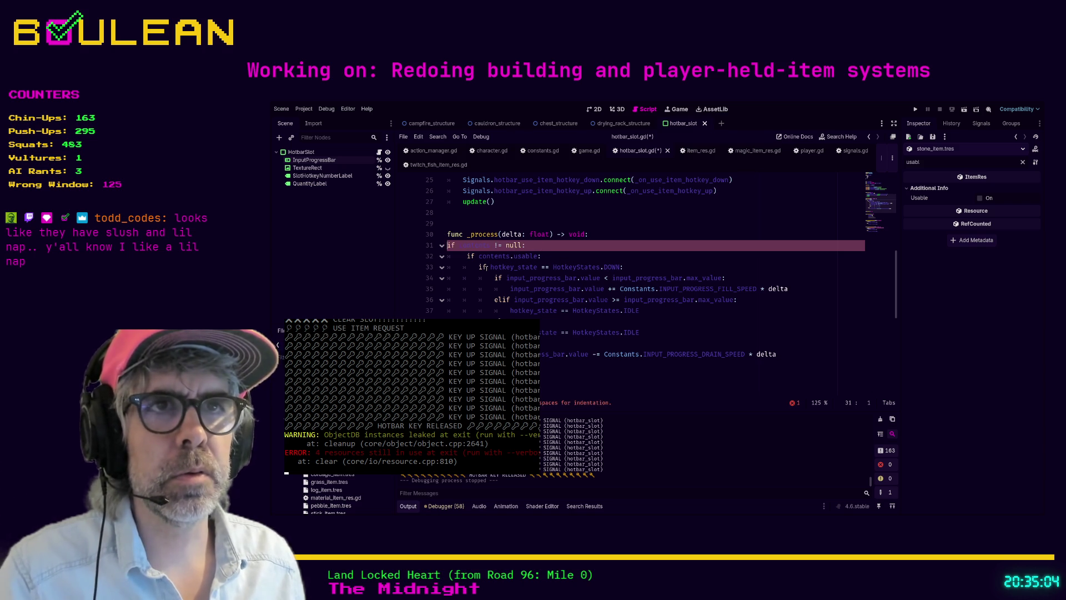
- Indent lines 32–41 under the new check, save hotbar_slot.gd and run the game
key("Down")
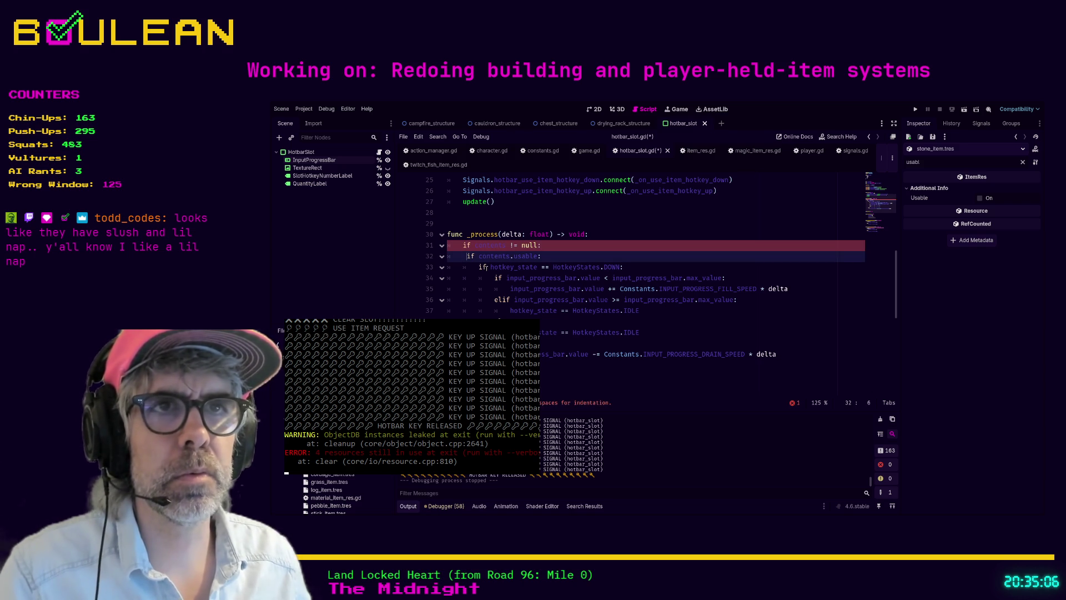
left_click(784, 354, "shift")
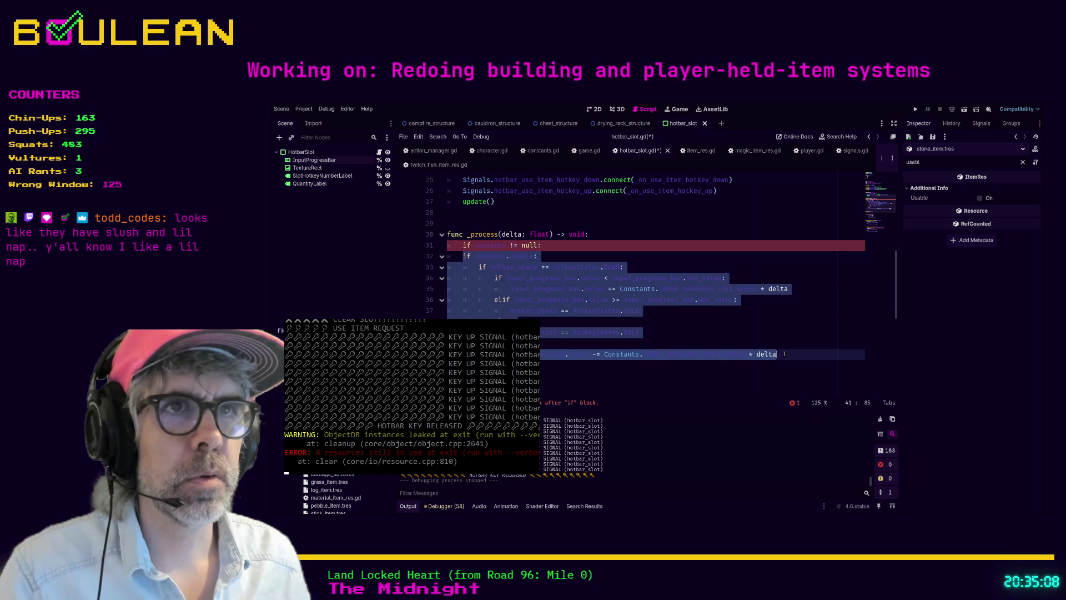
key("Tab")
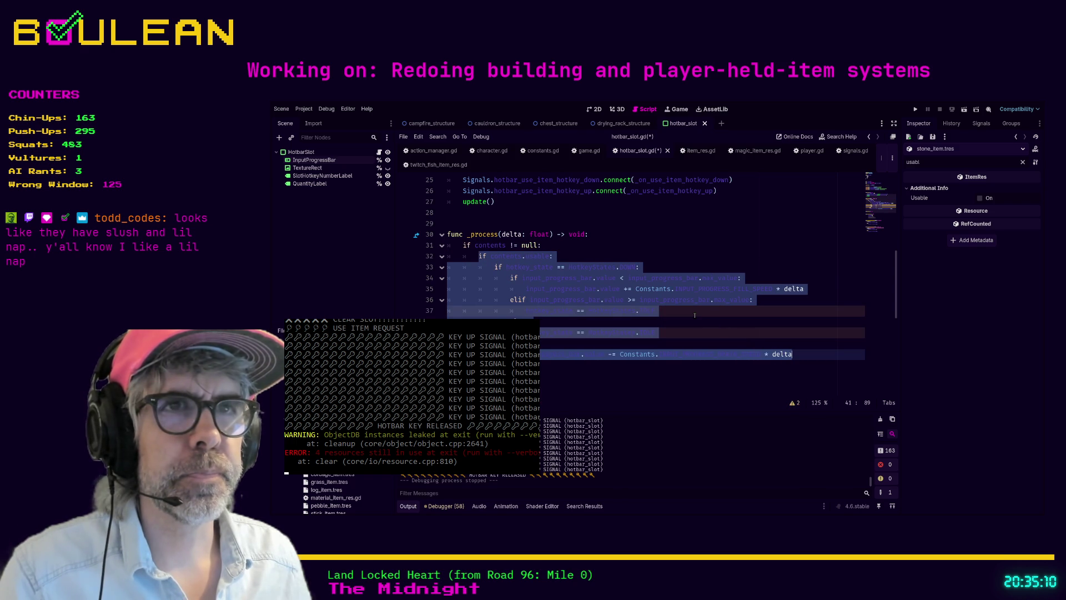
left_click(695, 312)
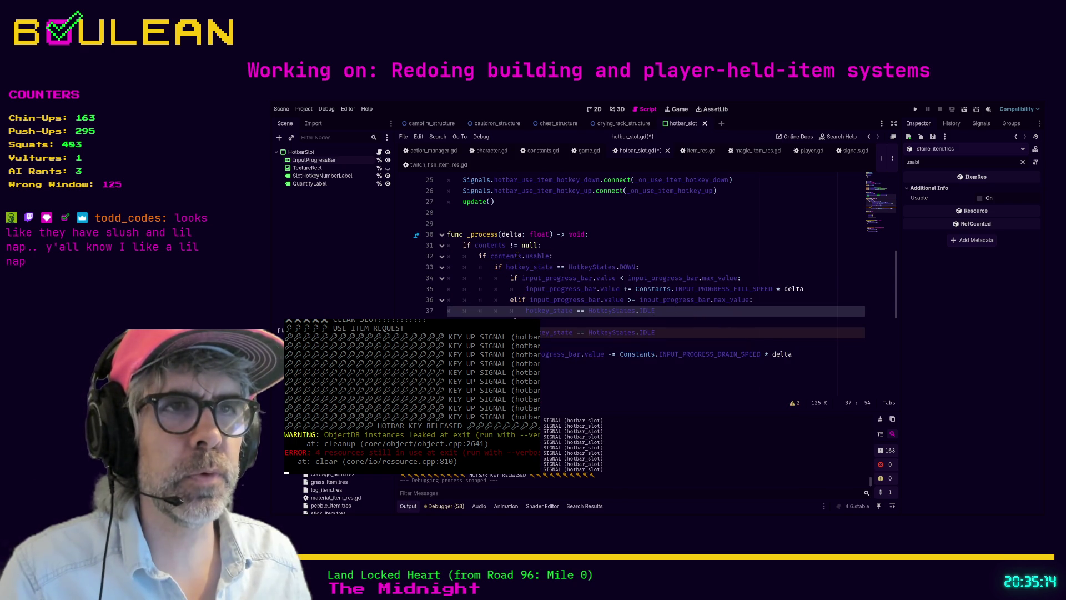
left_click(659, 267)
key("ctrl+s")
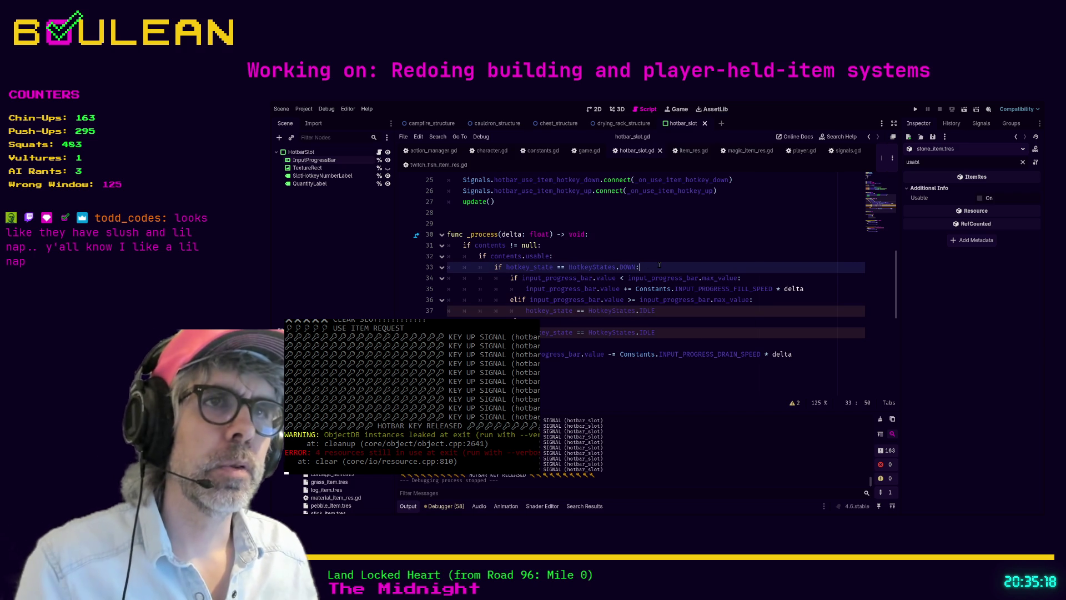
key("F5")
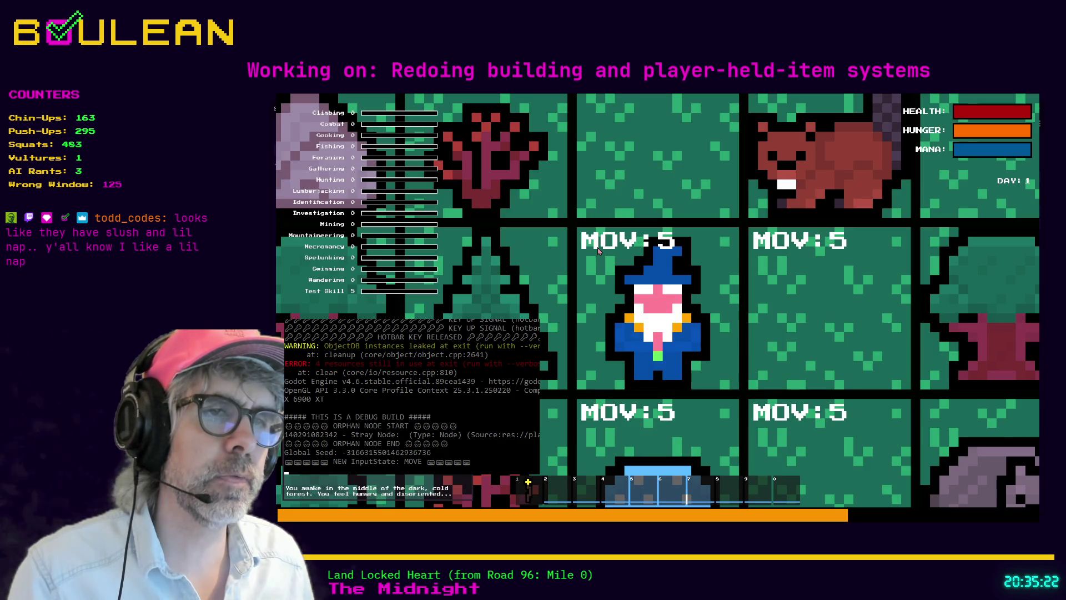
- Eat the Blue Mushroom from hotbar slot 2
scroll(598, 251, "down", 3)
key("e")
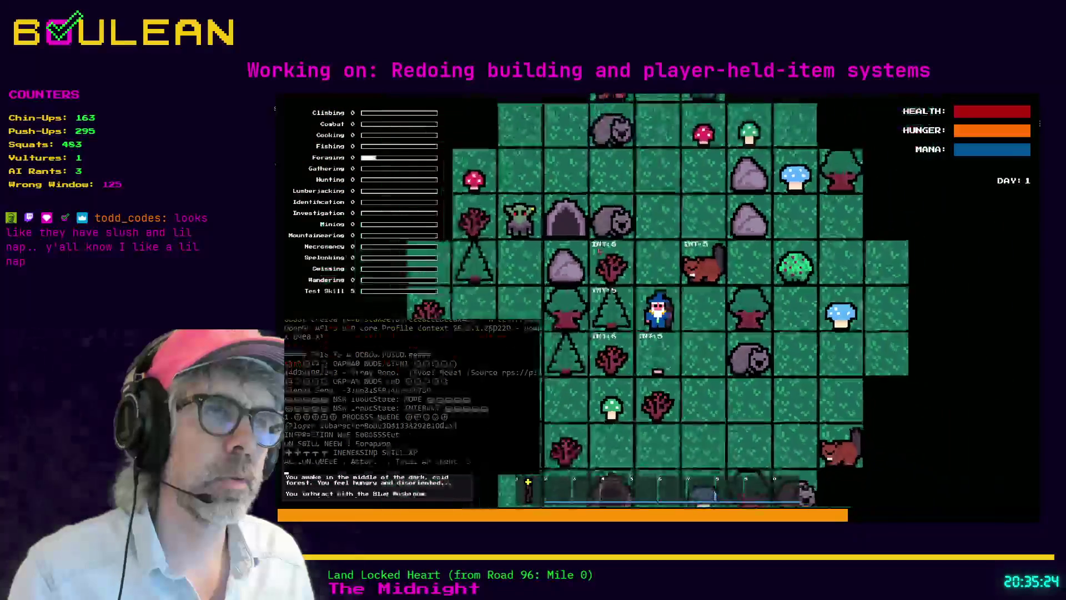
key("2")
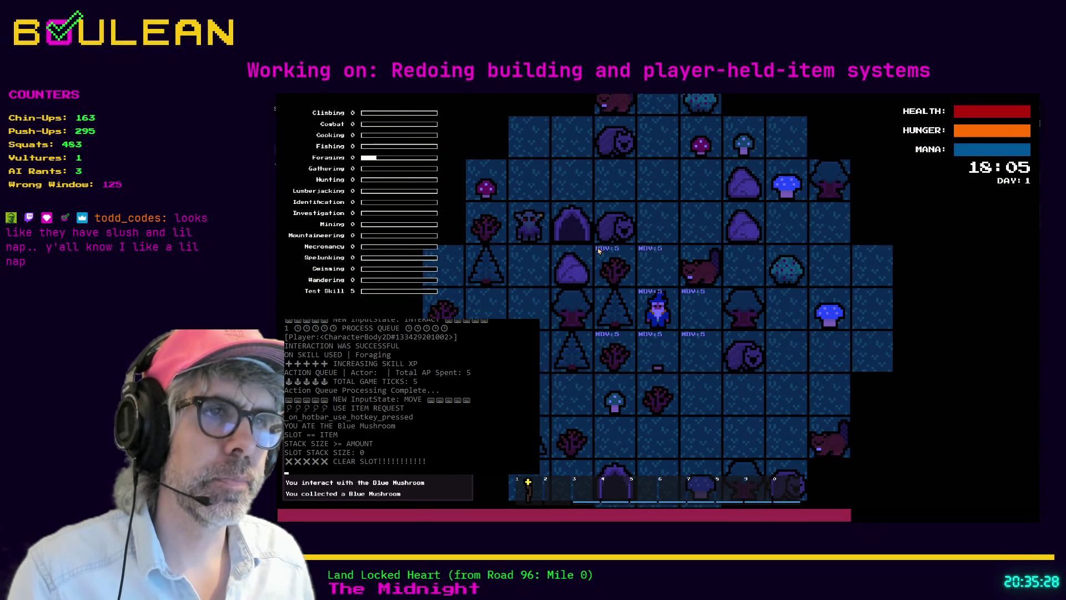
key("2")
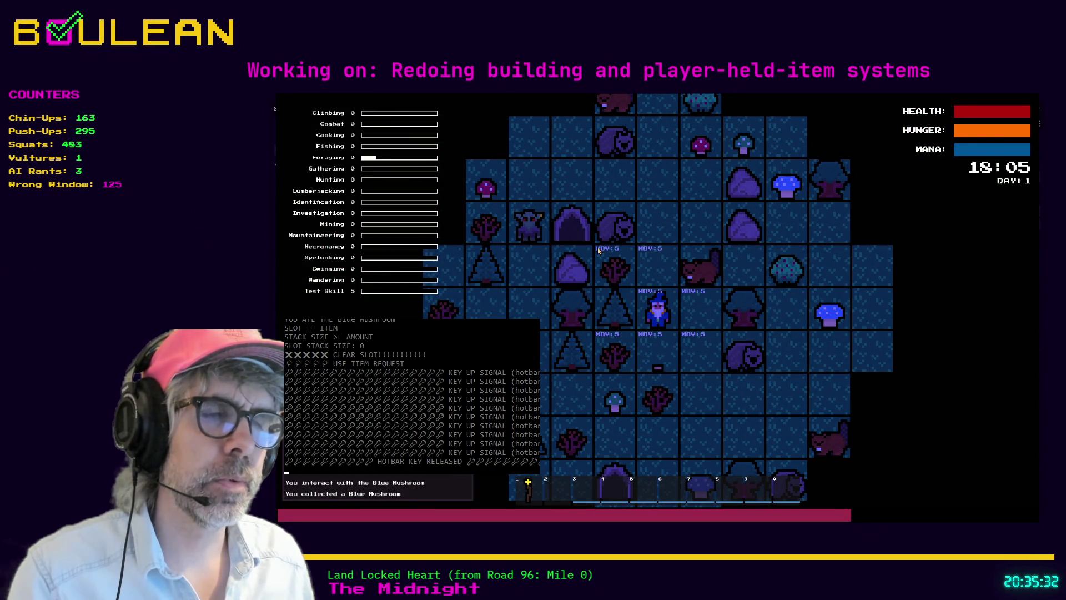
- Gather a stick, forage and eat a Green Mushroom, then stop the game with F8
key("s")
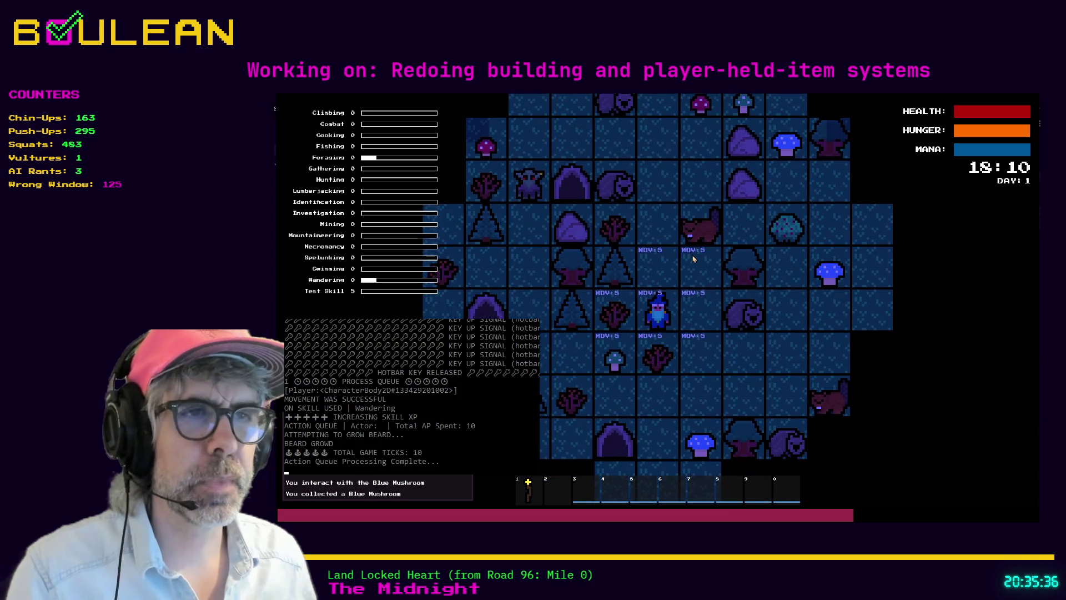
key("e")
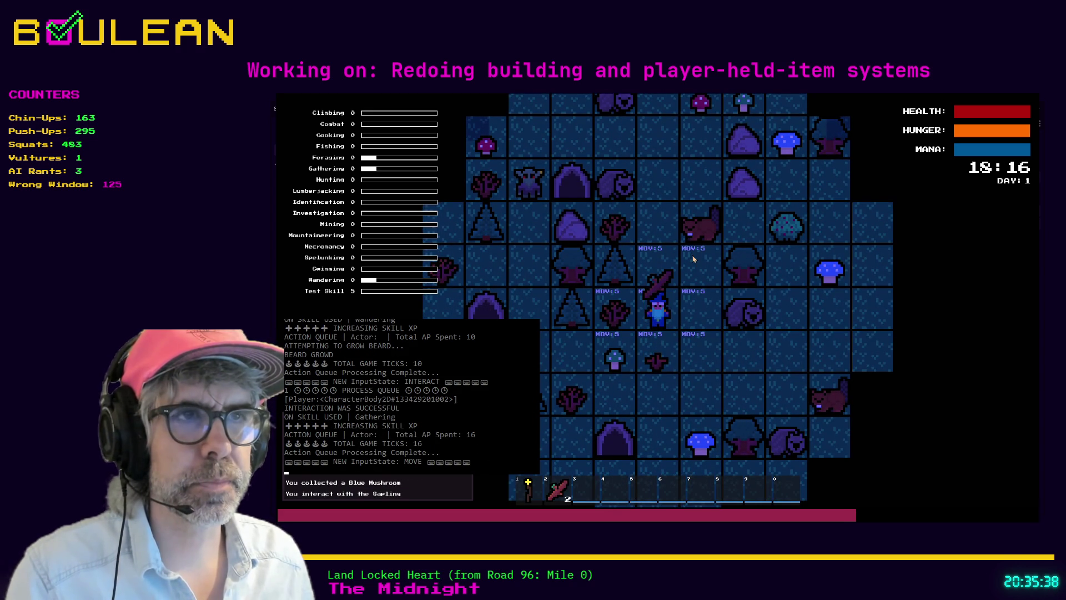
key("2")
key("s")
key("e")
key("3")
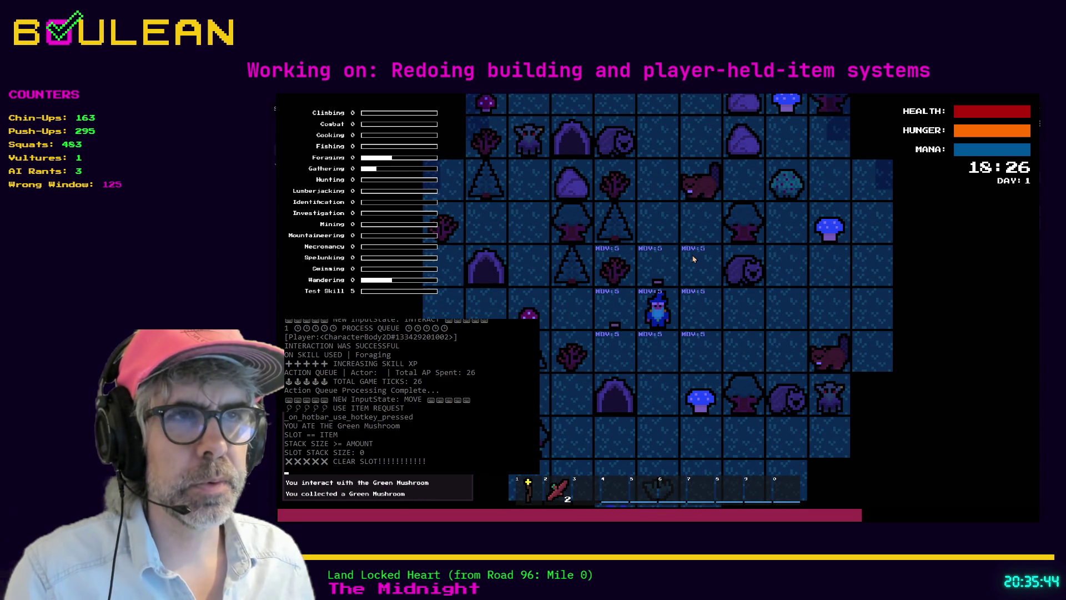
key("F8")
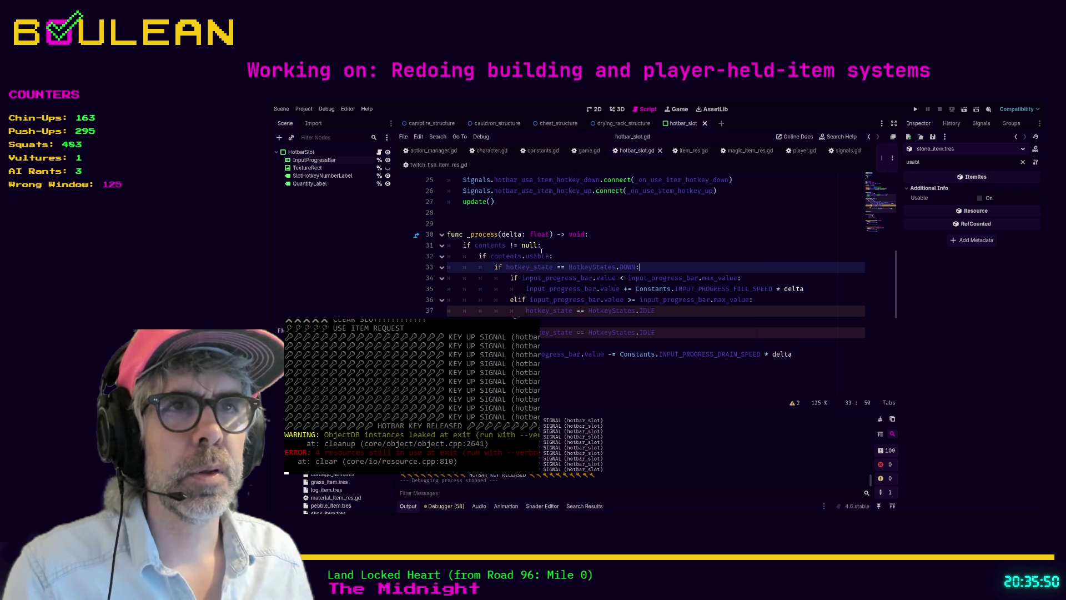
- Add print(contents.name_singular) as the first line of _process, save, and run the game
key("Up")
key("Up")
key("Up")
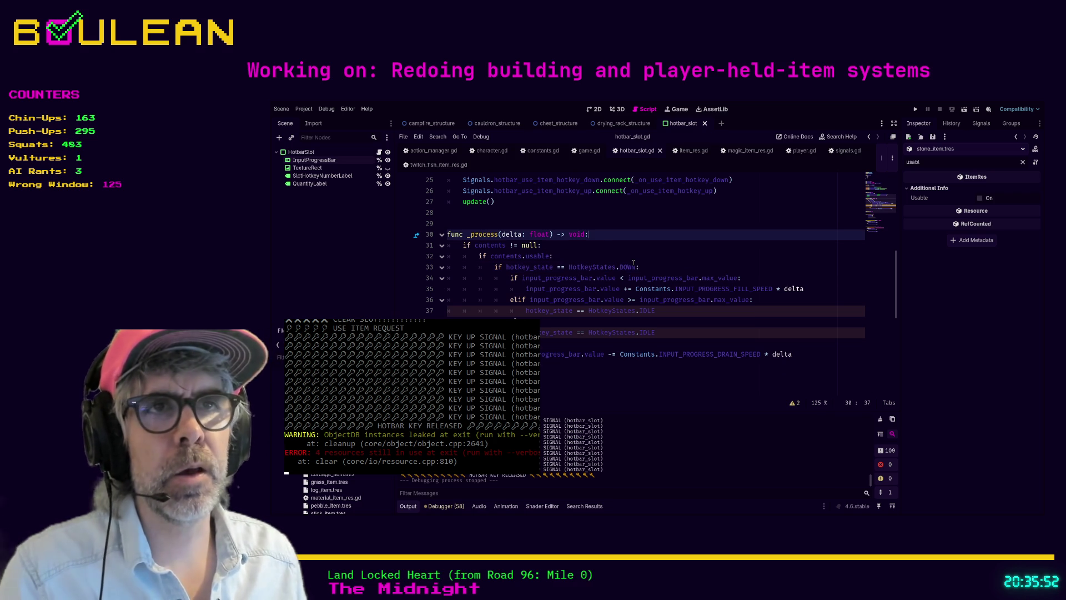
key("Return")
type("print(contents")
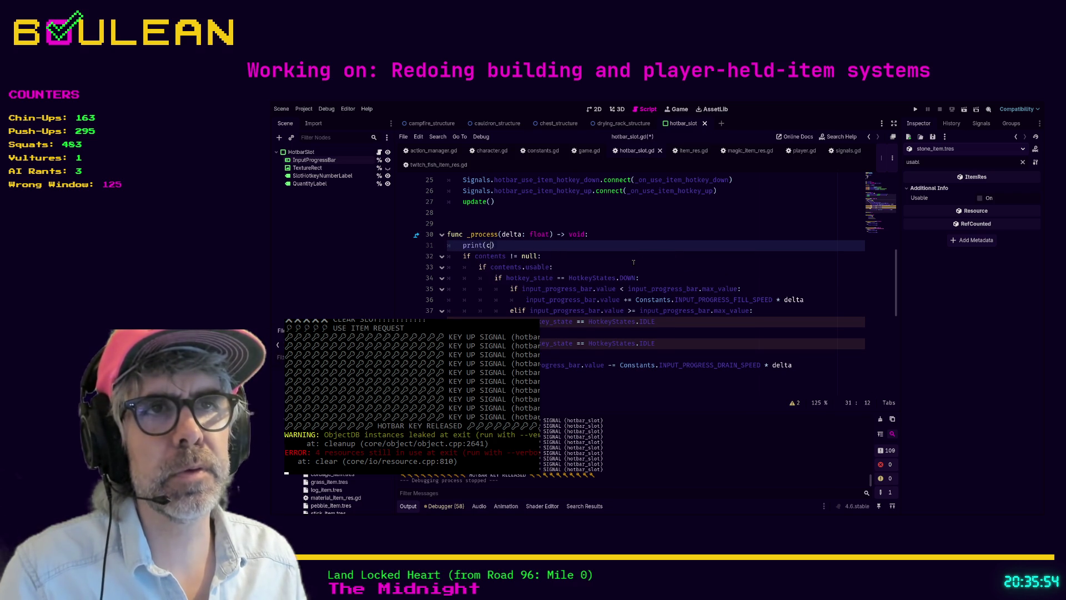
key("ctrl+s")
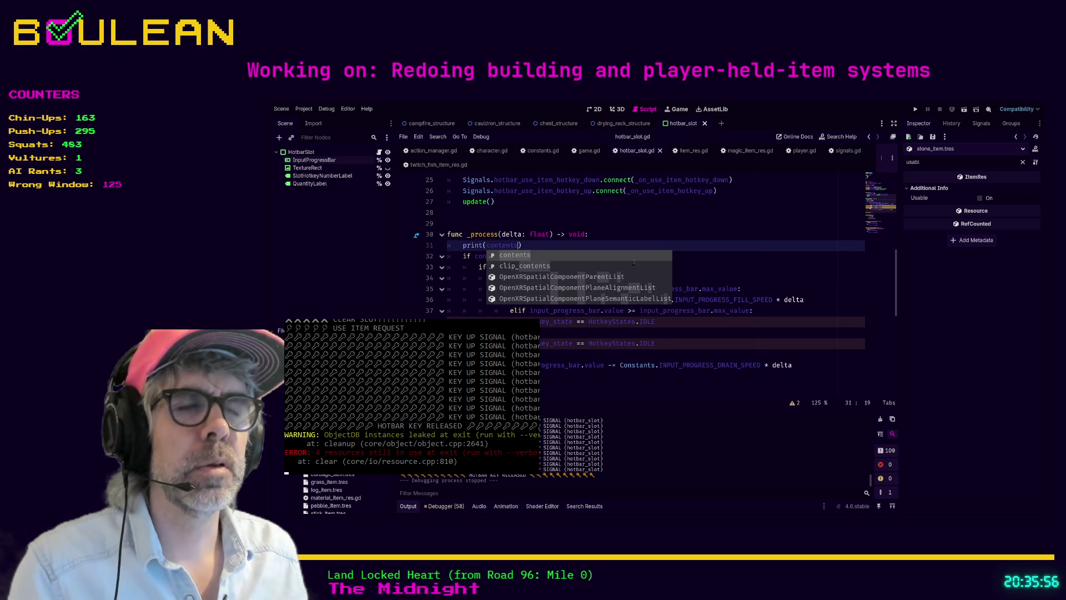
type(".n")
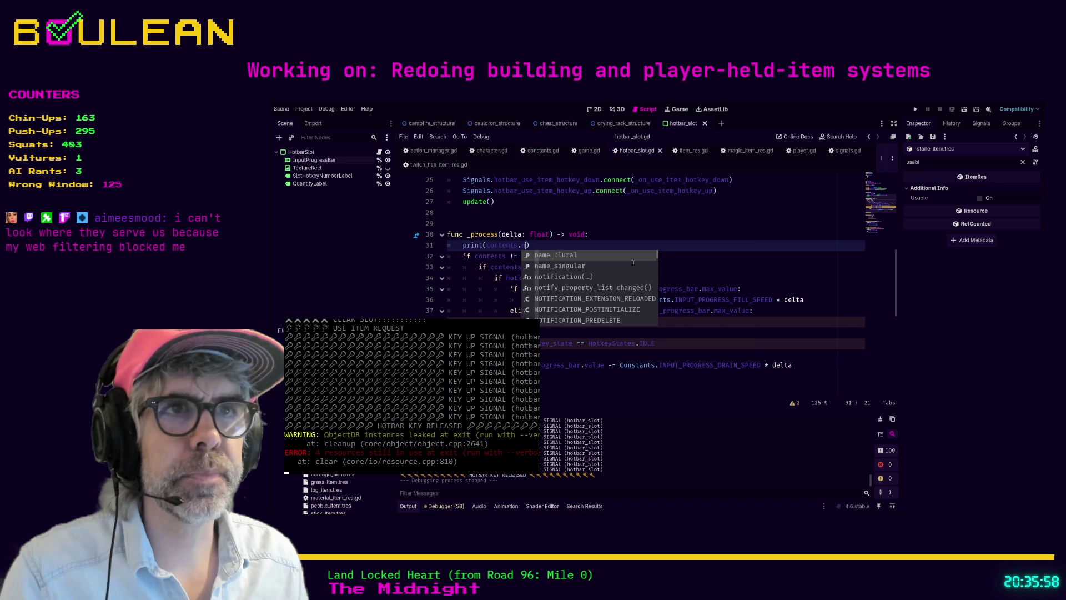
key("Down")
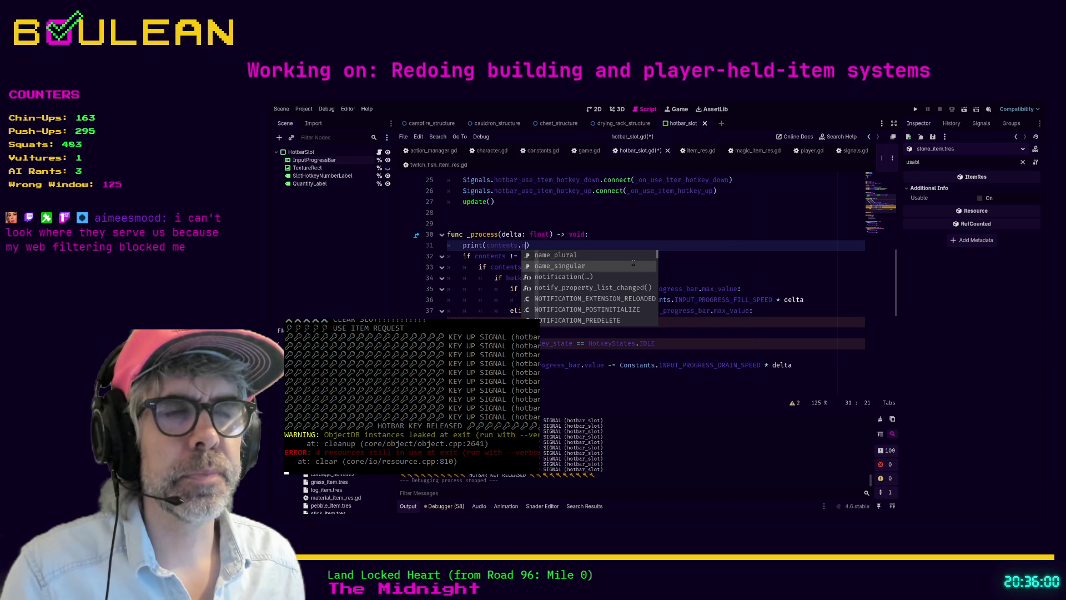
key("Return")
left_click(633, 263)
key("F5")
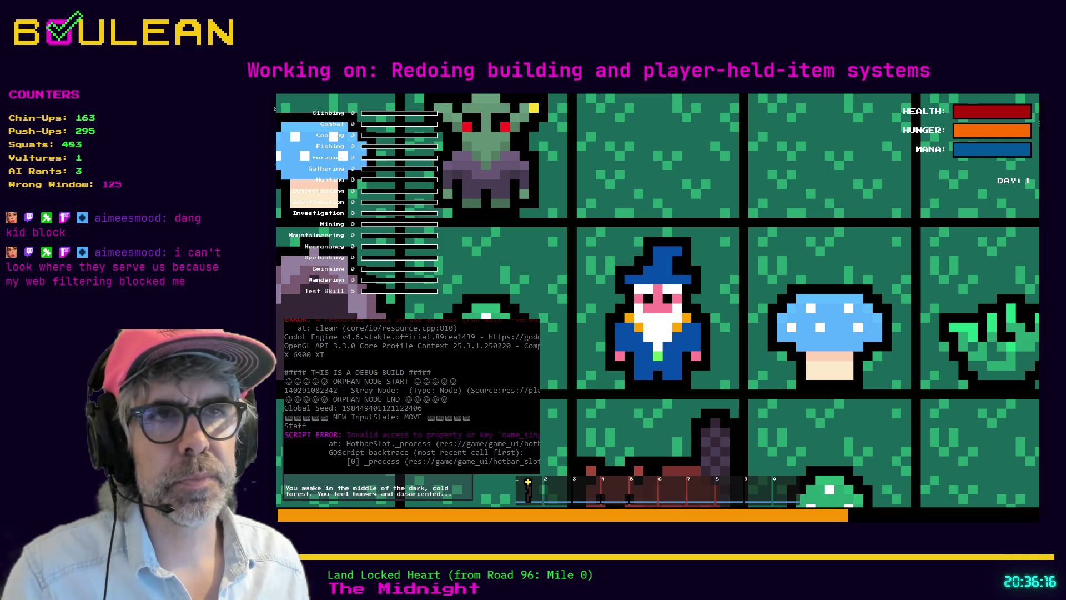
- Relaunch the game, equip the staff from slot 1, then forage and eat a green mushroom
key("F5")
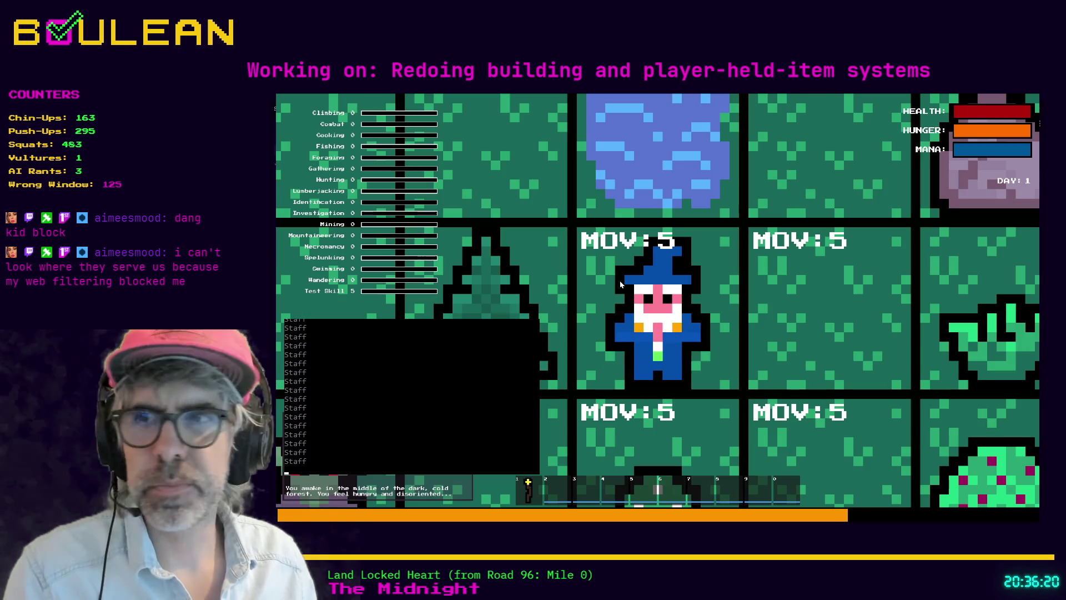
scroll(621, 285, "down", 5)
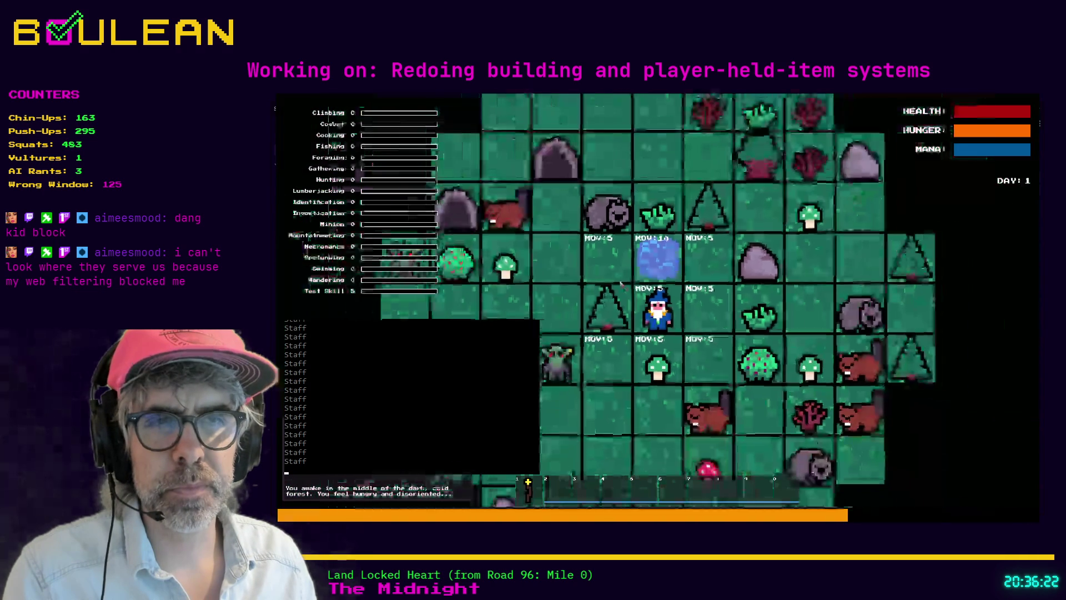
key("1")
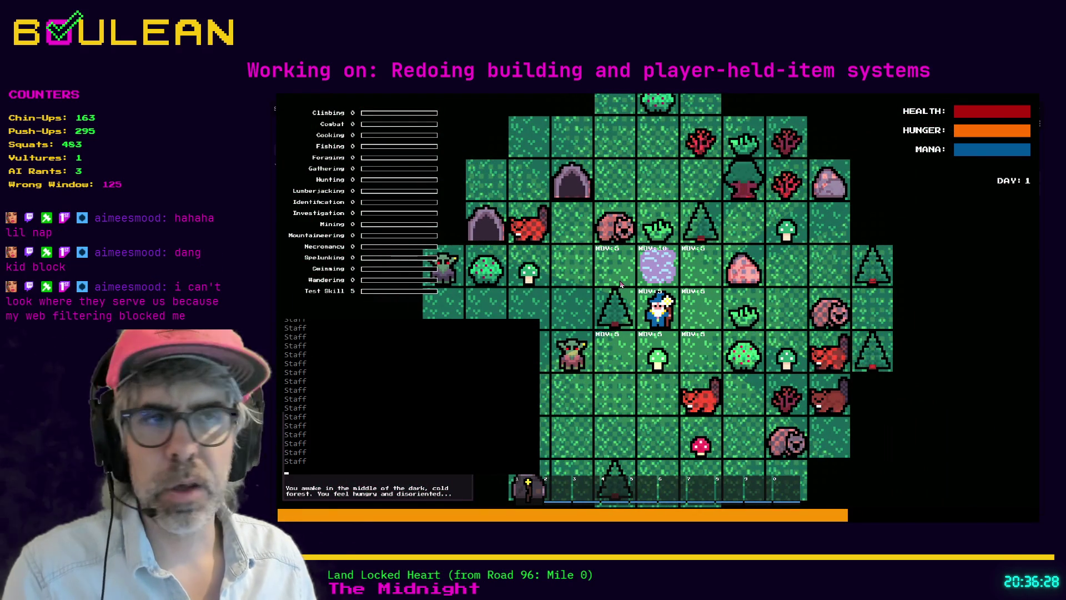
key("e")
key("Down")
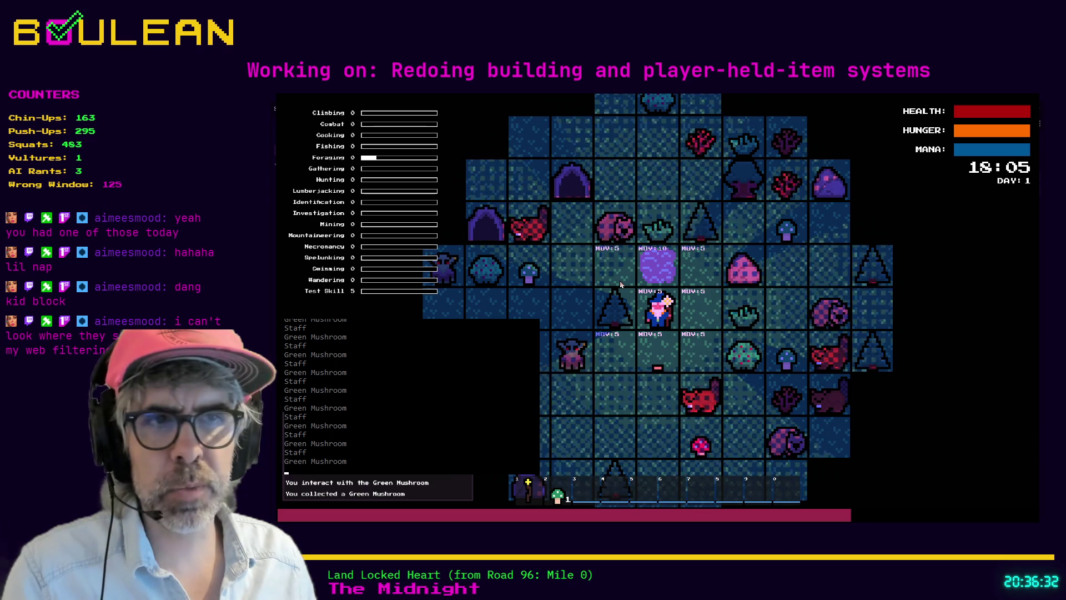
key("q")
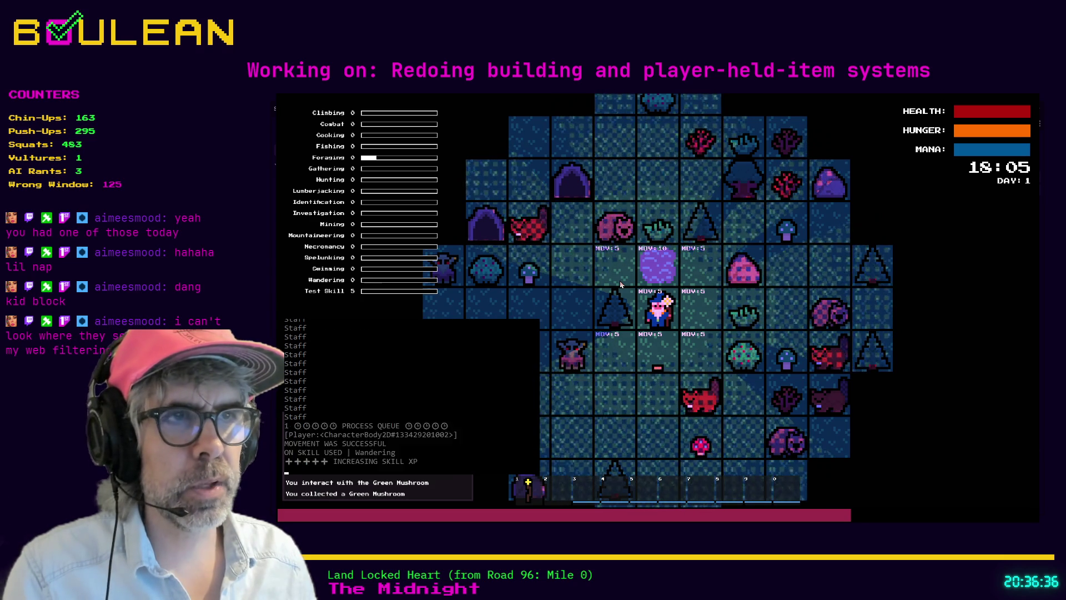
- Walk to the Berry Bush, pick and eat berries, gather one more, then stop the game
key("d")
key("s")
key("e")
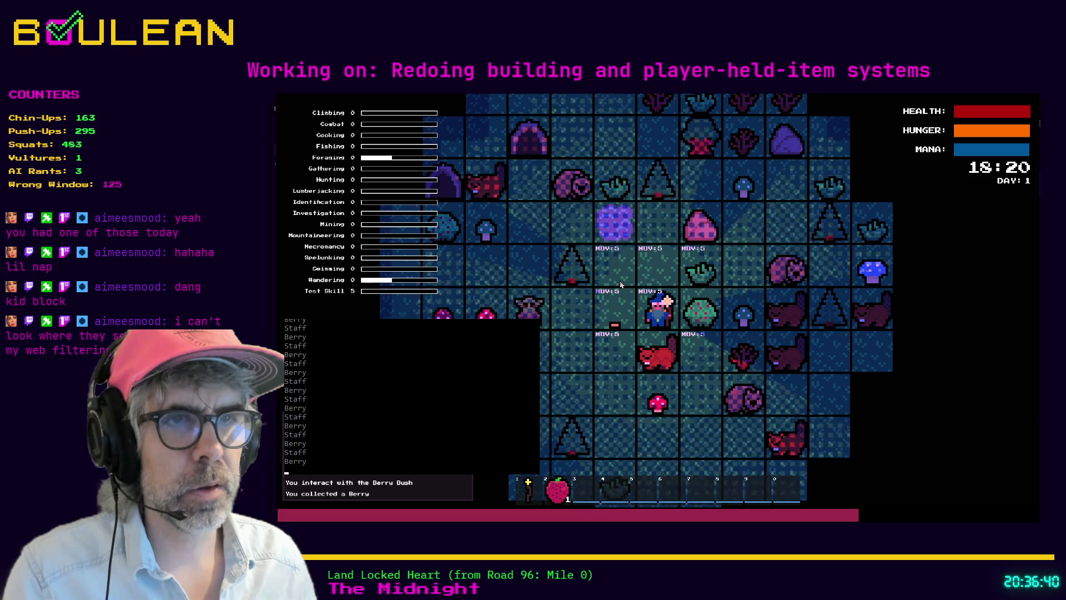
key("q")
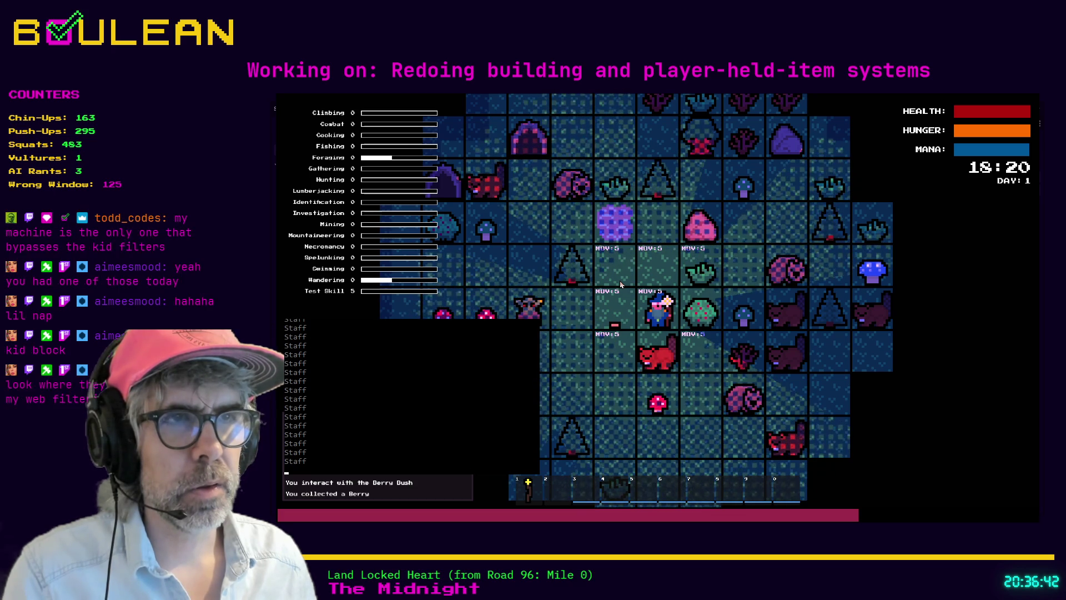
key("e")
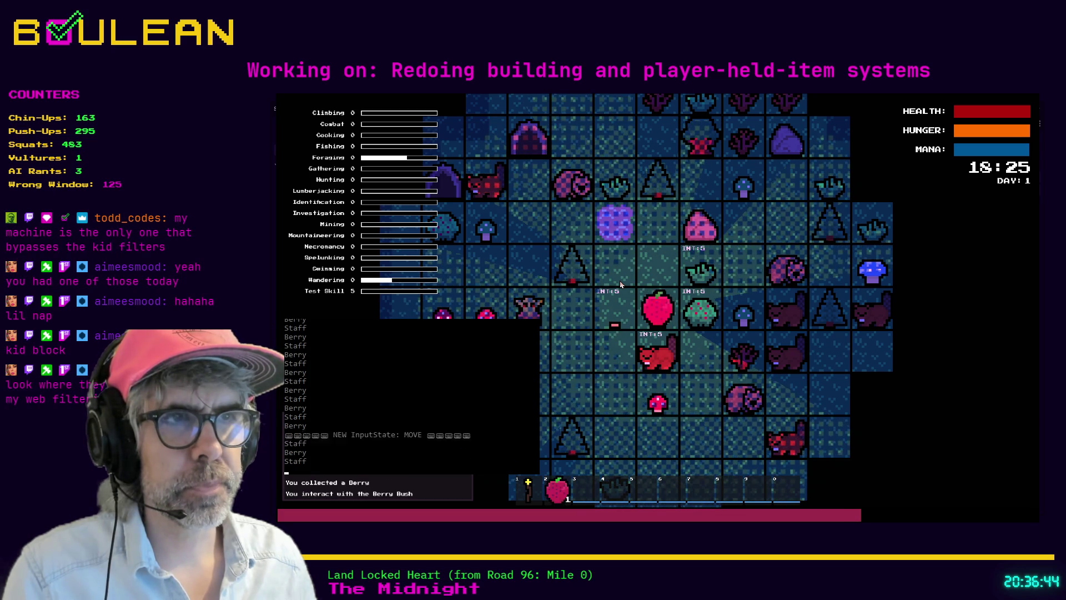
key("q")
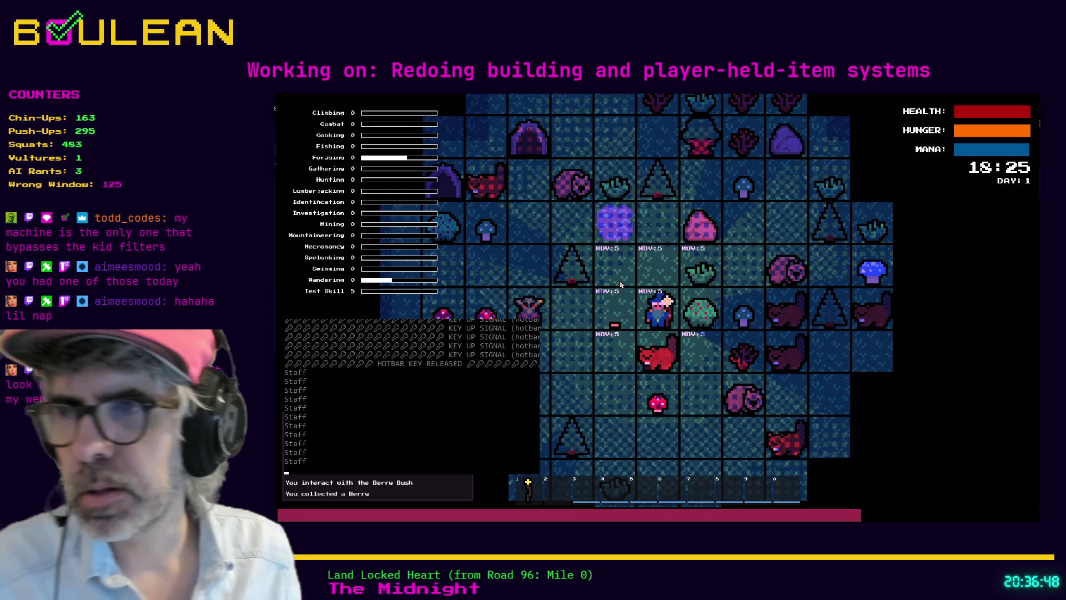
key("e")
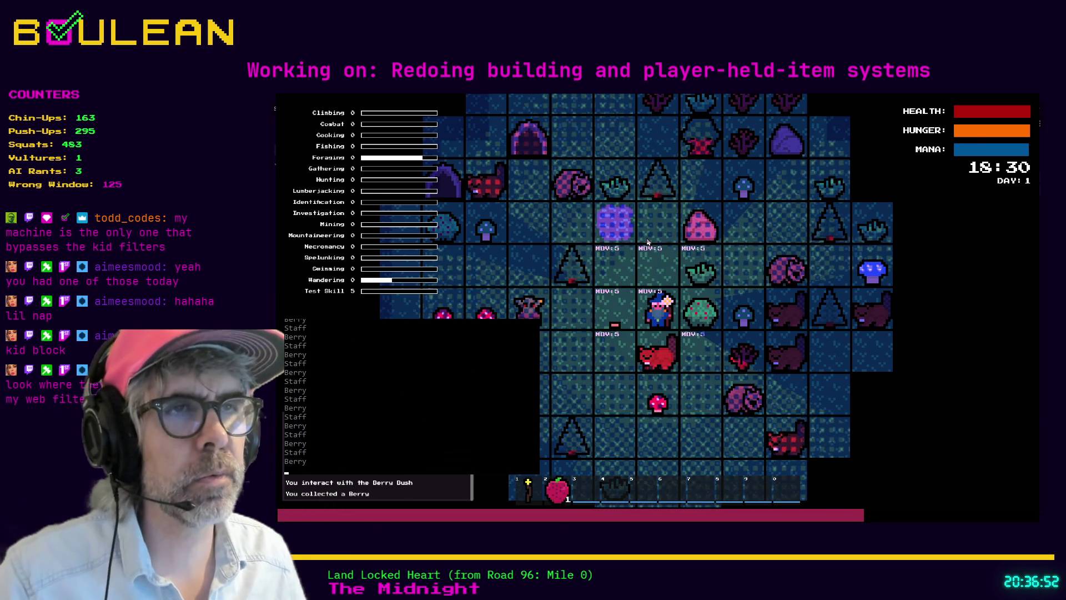
key("Escape")
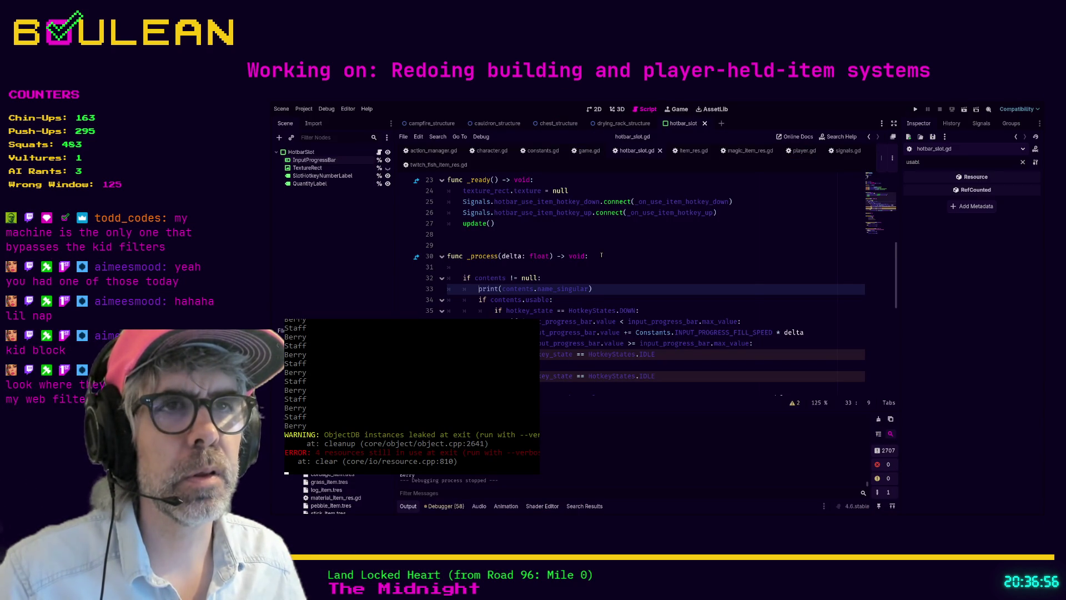
- Outdent the hotkey-state block and comment out the contents.usable check with Ctrl+K
scroll(601, 256, "down", 1)
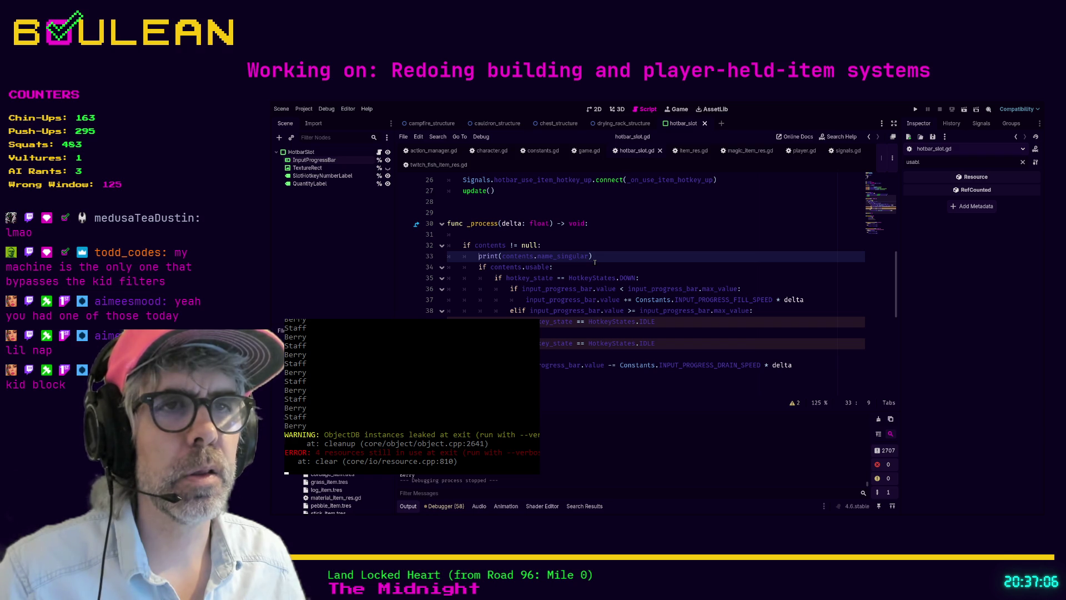
left_click_drag(800, 365, 448, 277)
key("shift+Tab")
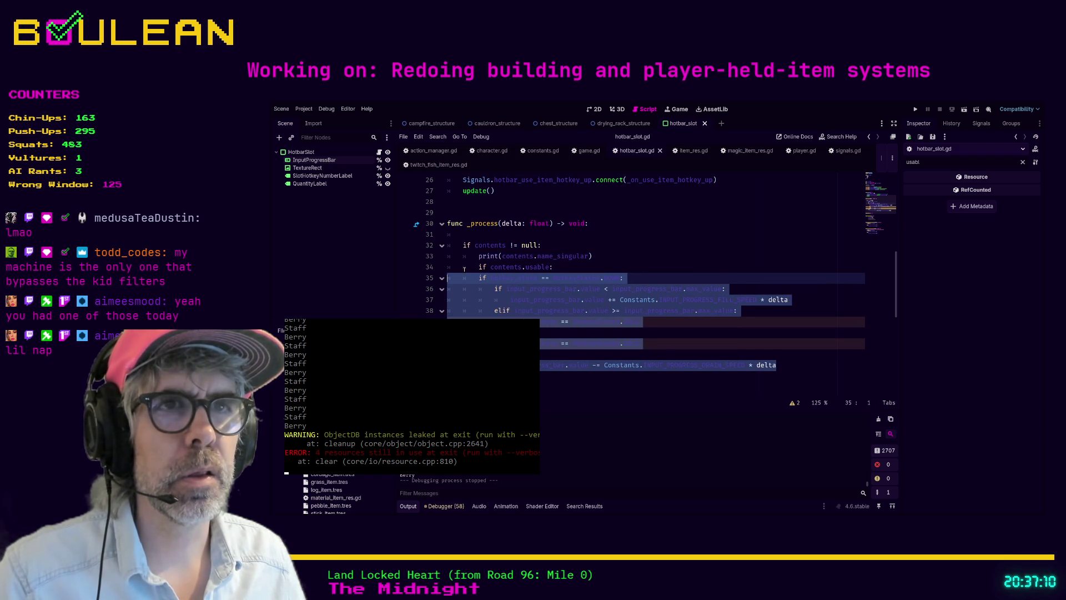
left_click(464, 267)
key("ctrl+k")
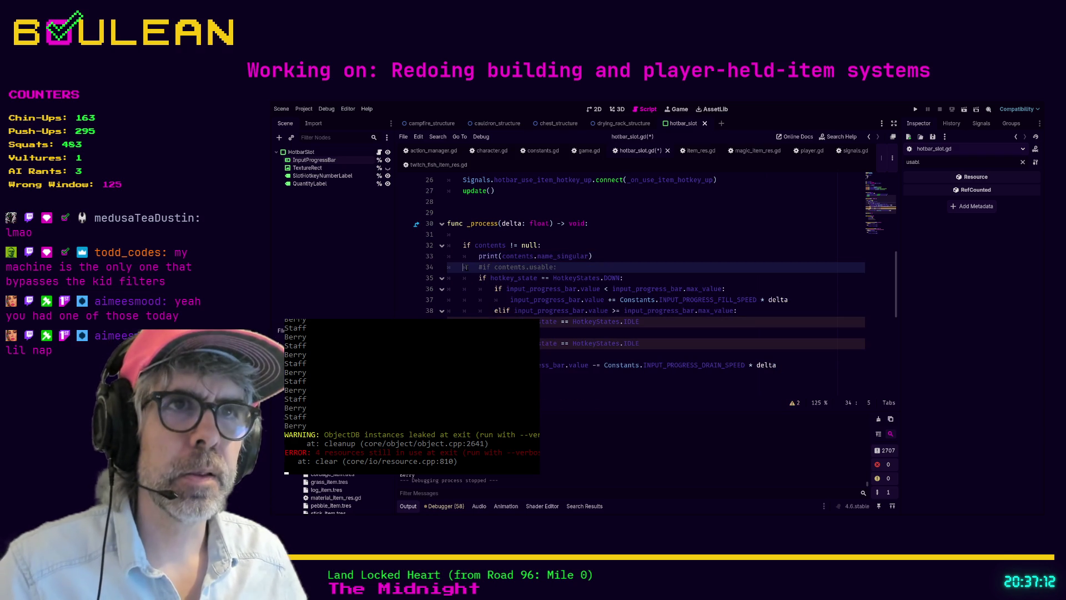
- Save the script, relaunch the game and pick a berry from the nearby bush
key("ctrl+s")
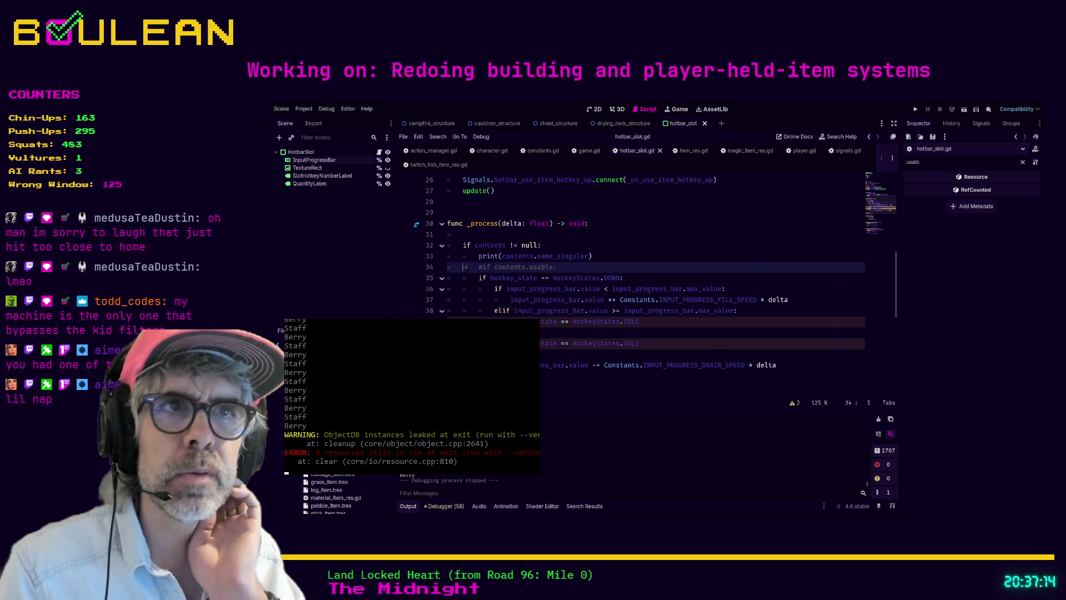
key("F5")
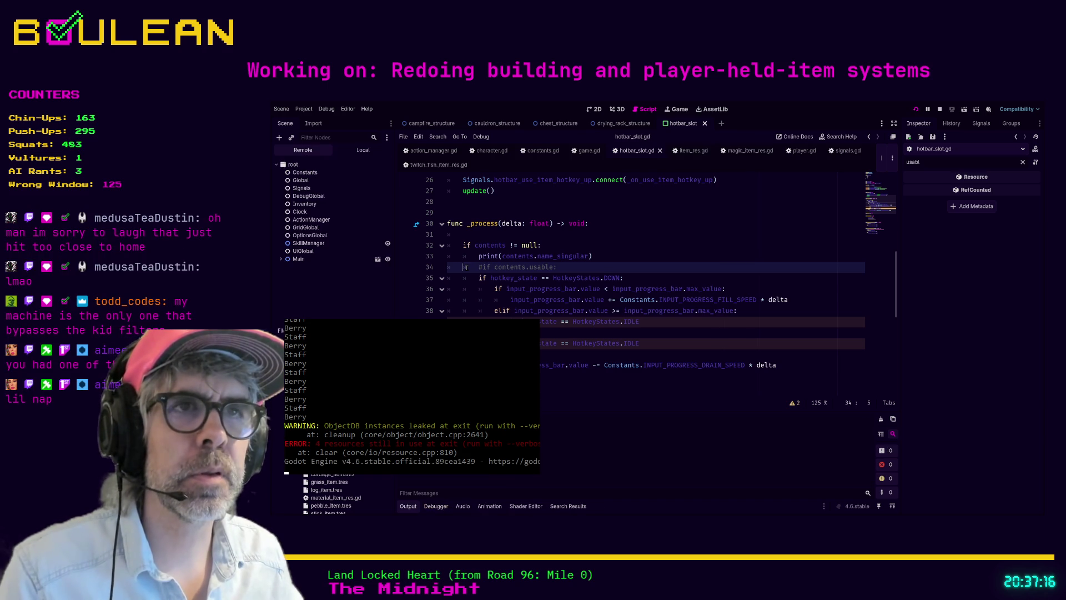
key("e")
scroll(596, 320, "down", 3)
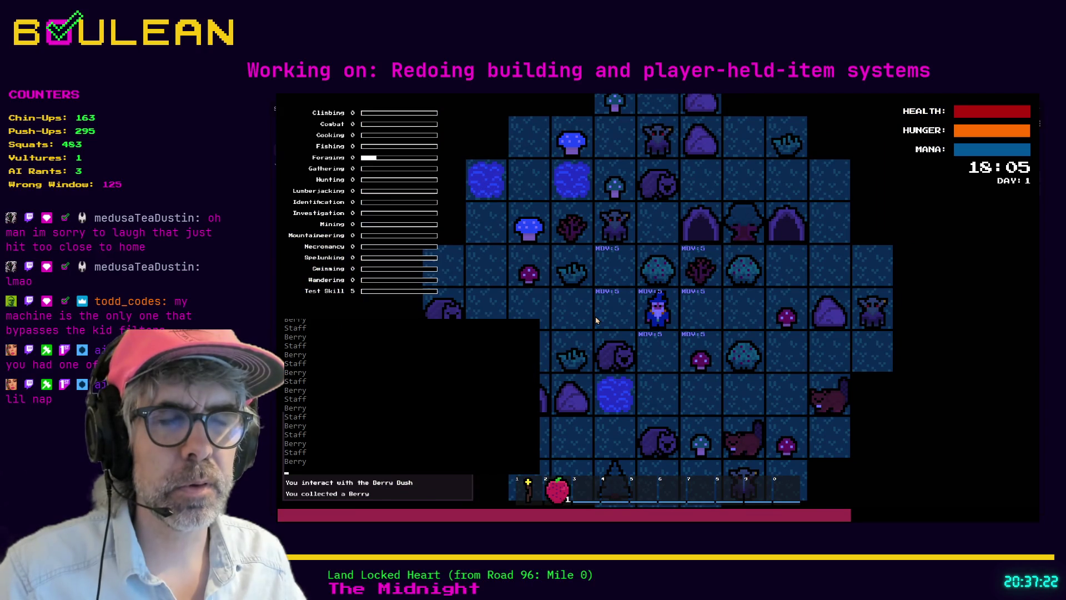
- In the running game, eat the berry, equip the staff, collect and use a red mushroom, then return to slot 1
left_click(596, 320)
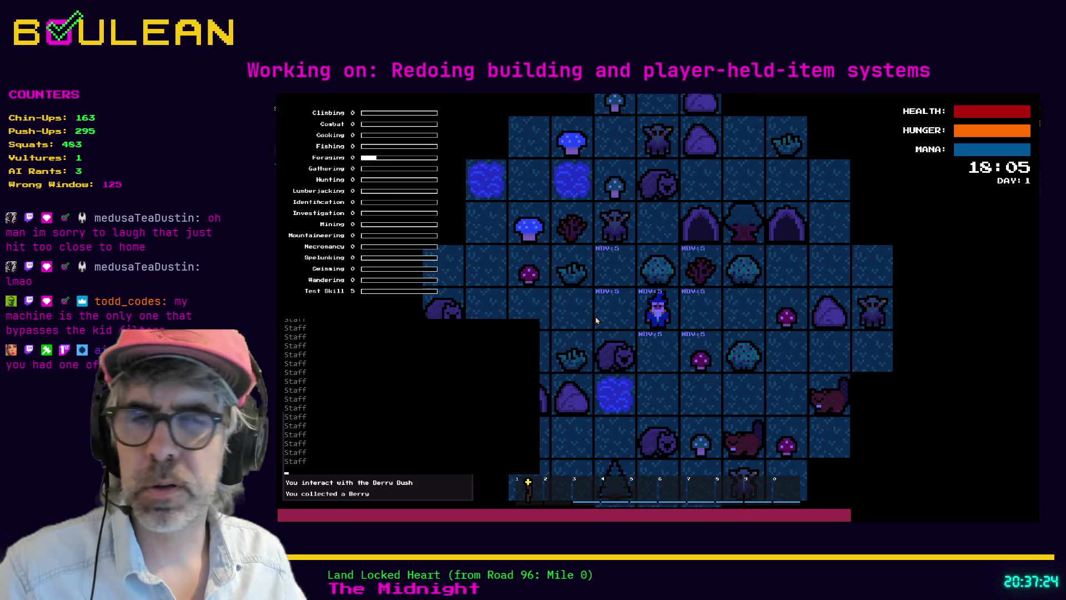
key("1")
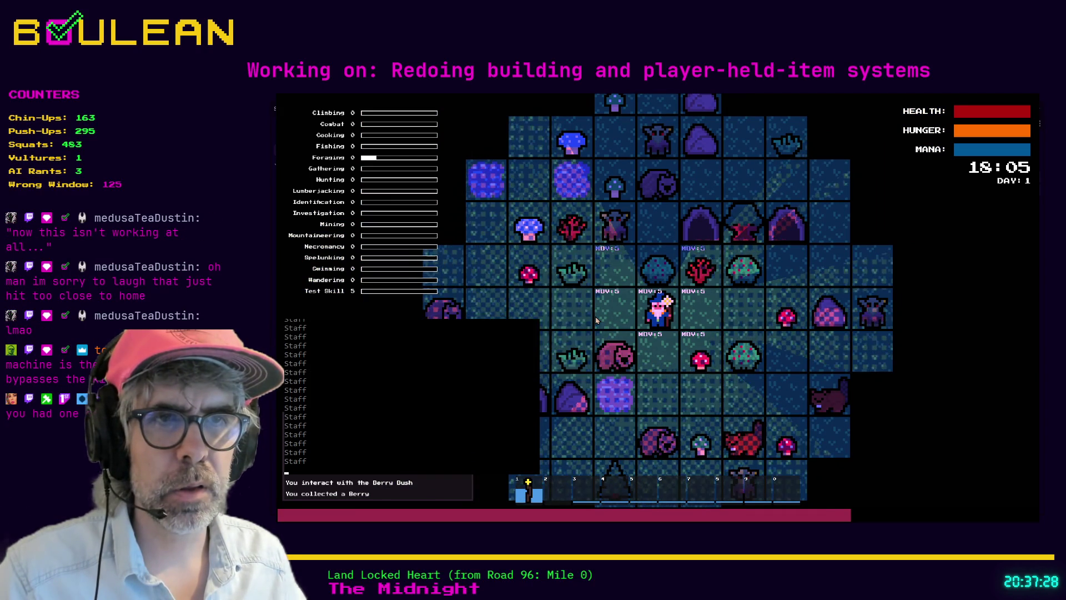
key("d")
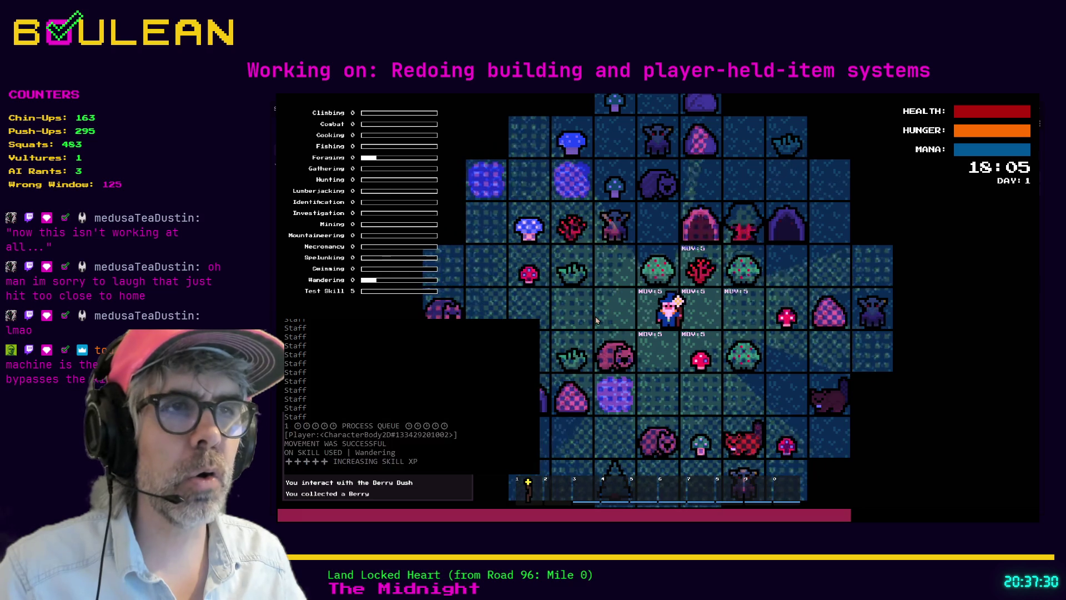
key("s")
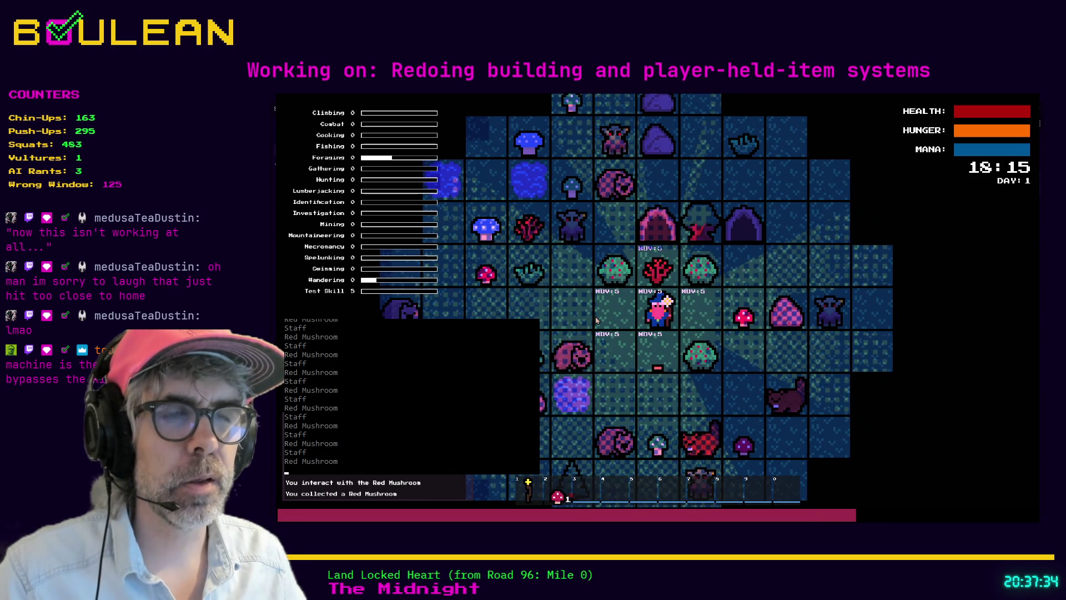
key("q")
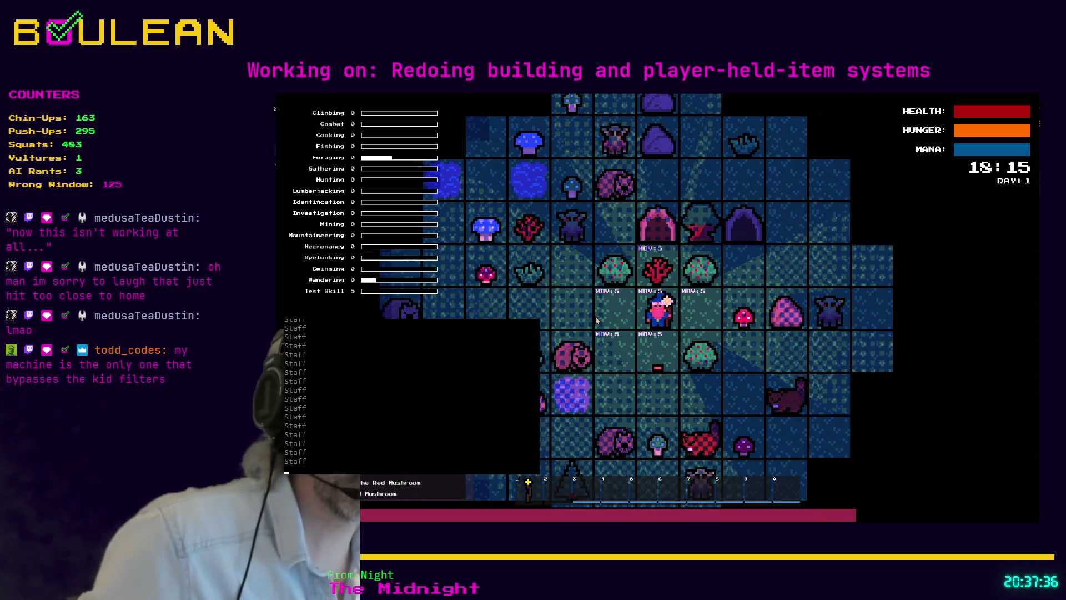
key("1")
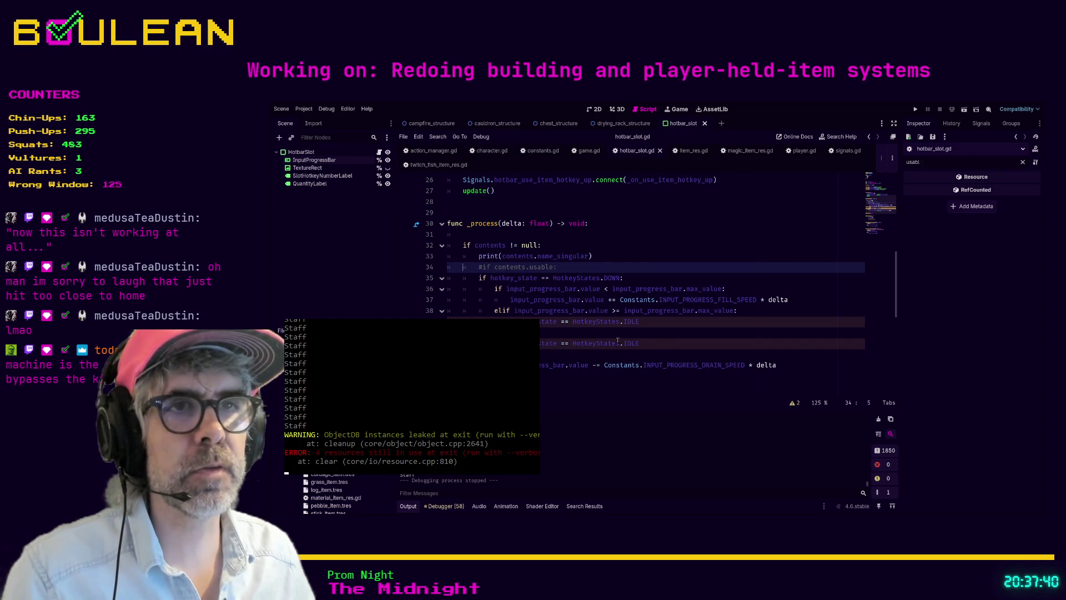
- Uncomment the 'if contents.usable:' check on line 34 of hotbar_slot.gd
scroll(552, 255, "down", 1)
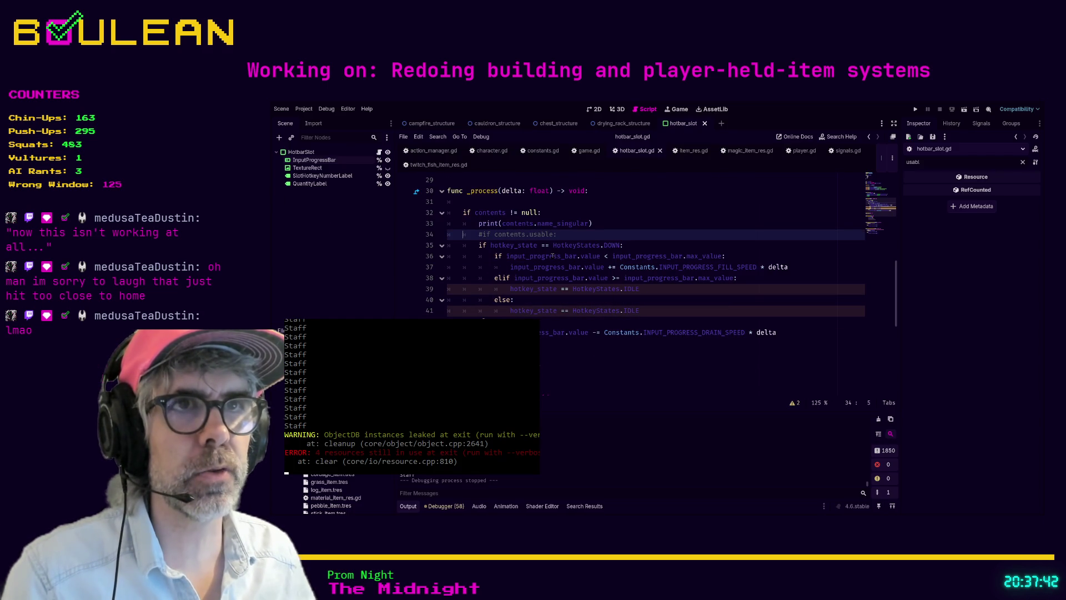
left_click(482, 234)
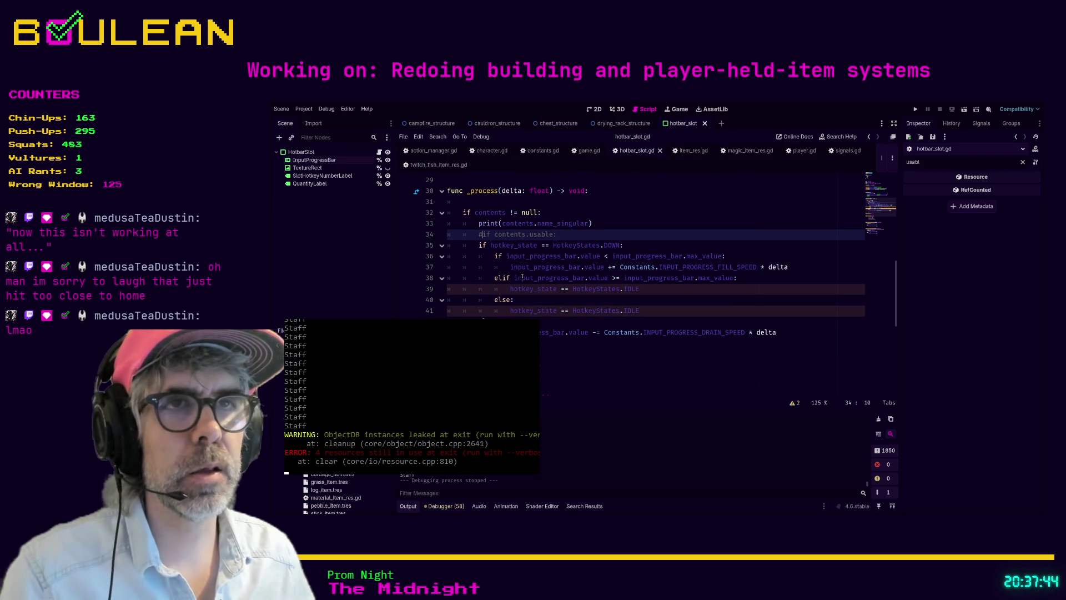
key("BackSpace")
- Indent lines 35–42 under the usable check, save, and run the game with F5
mouse_move(727, 331)
left_mouse_down()
mouse_move(488, 281)
mouse_move(448, 245)
left_mouse_up()
key("Tab")
left_click(683, 299)
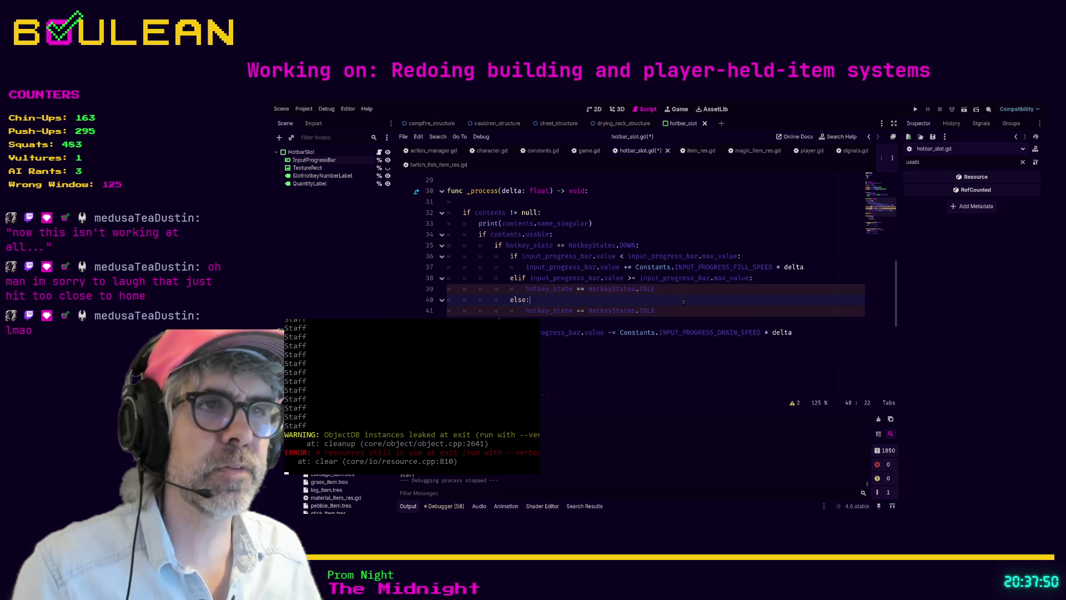
key("ctrl+s")
key("F5")
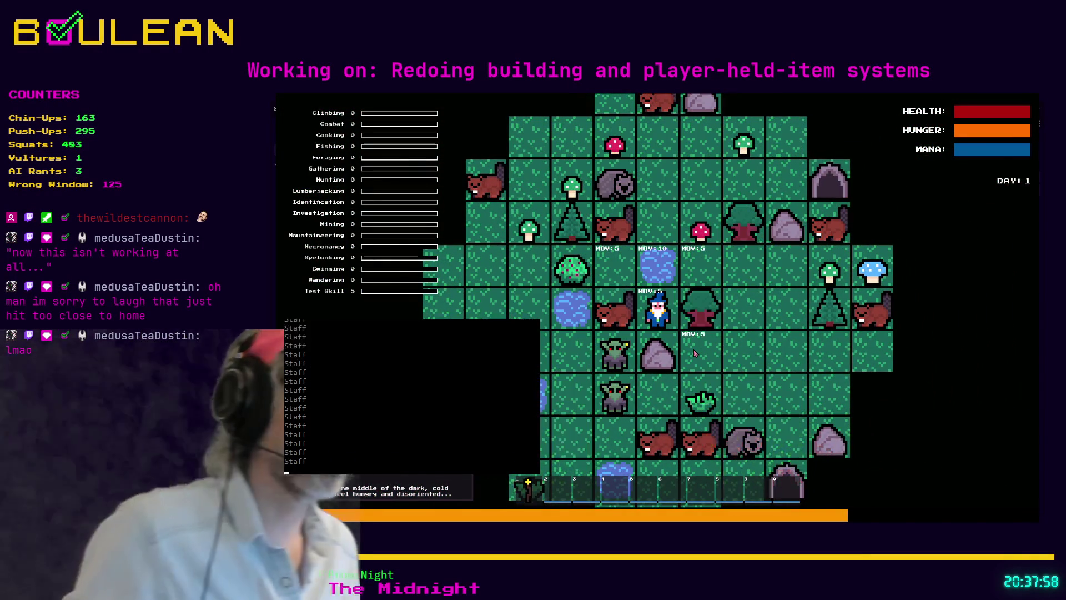
- Stop the running game with F8 and put the caret at the end of line 41
key("F8")
key("Down")
key("End")
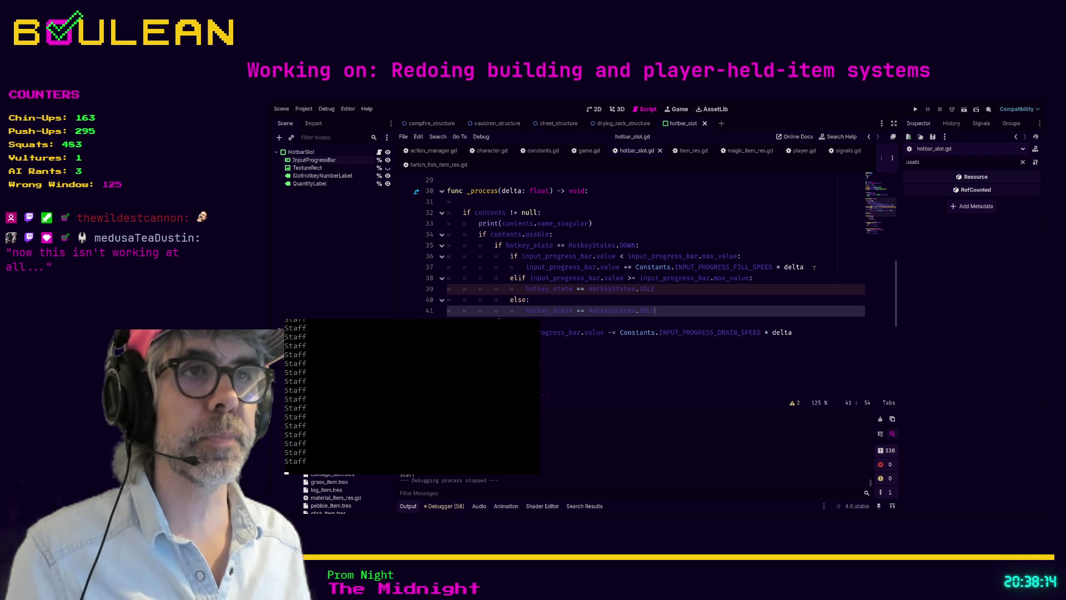
- Add a new line after line 37 starting 'Signals.emit_hotbar', checking constants.gd for reference
left_click(814, 268)
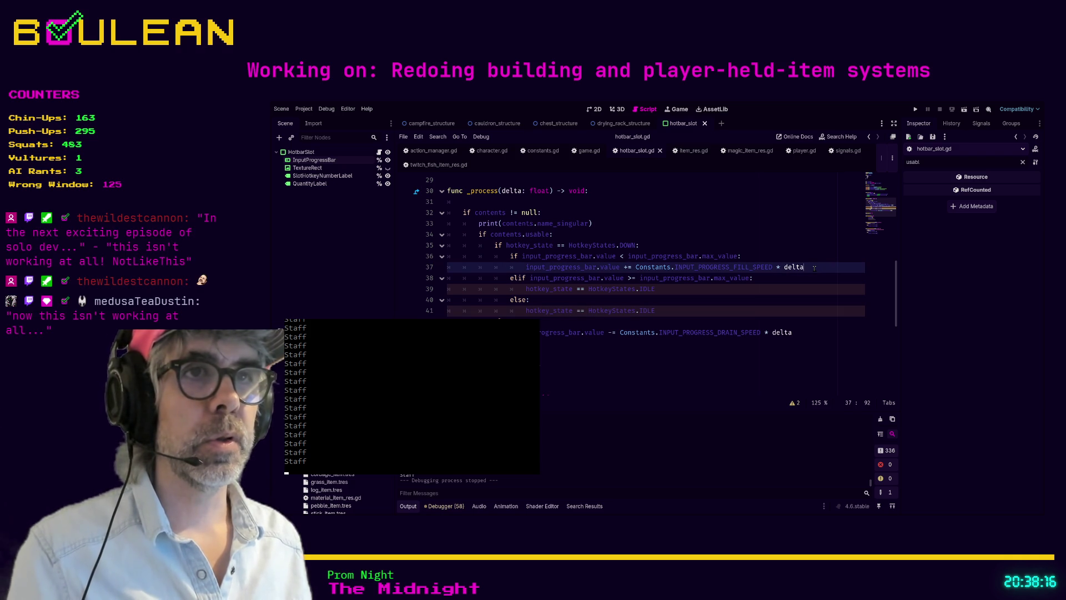
key("Return")
type("S")
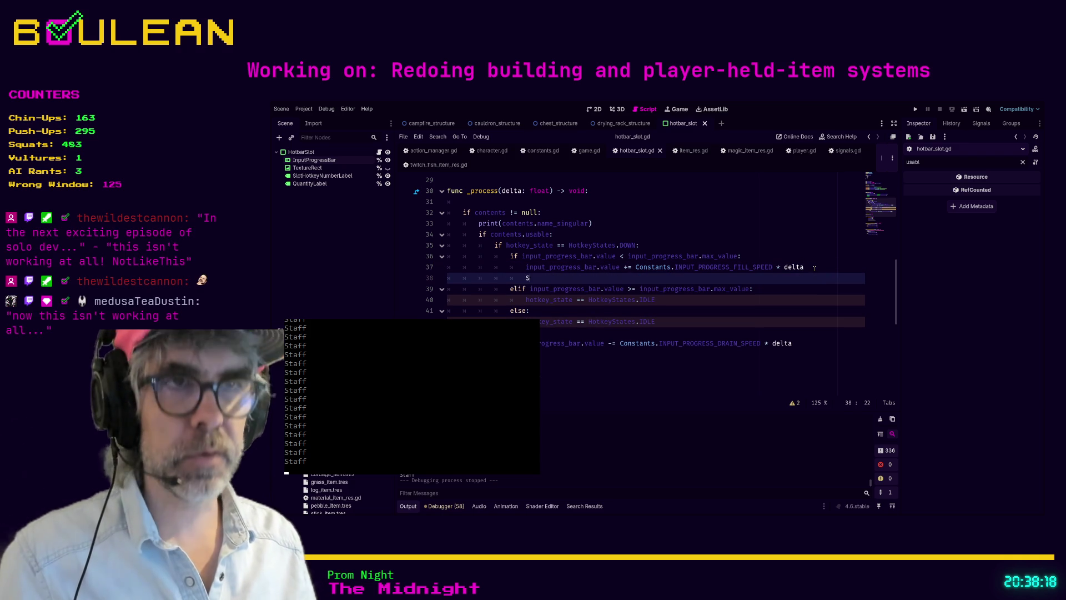
type("ignals.emit")
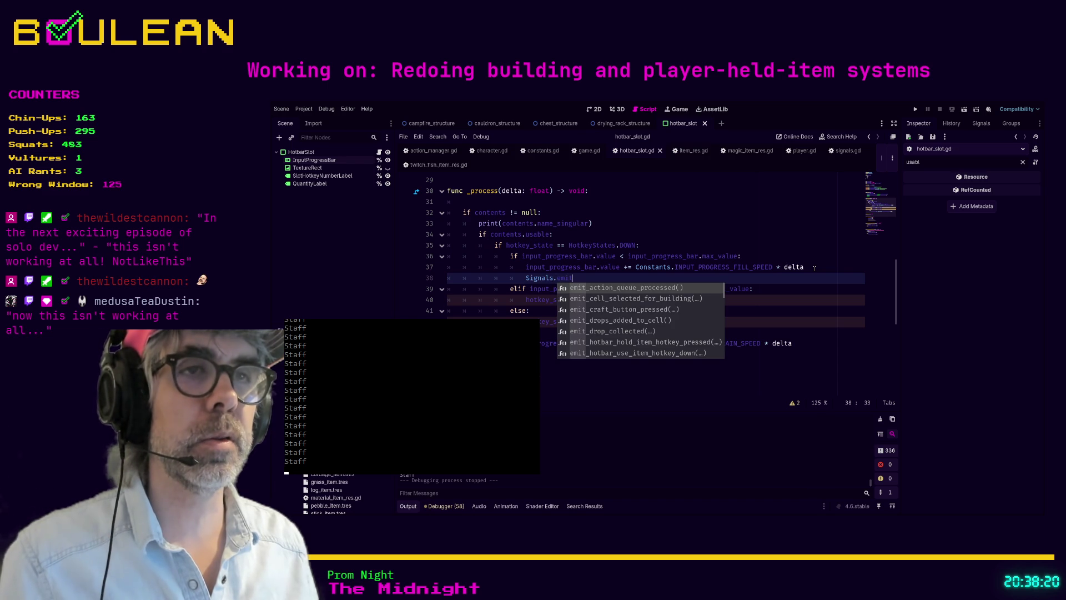
type("_use")
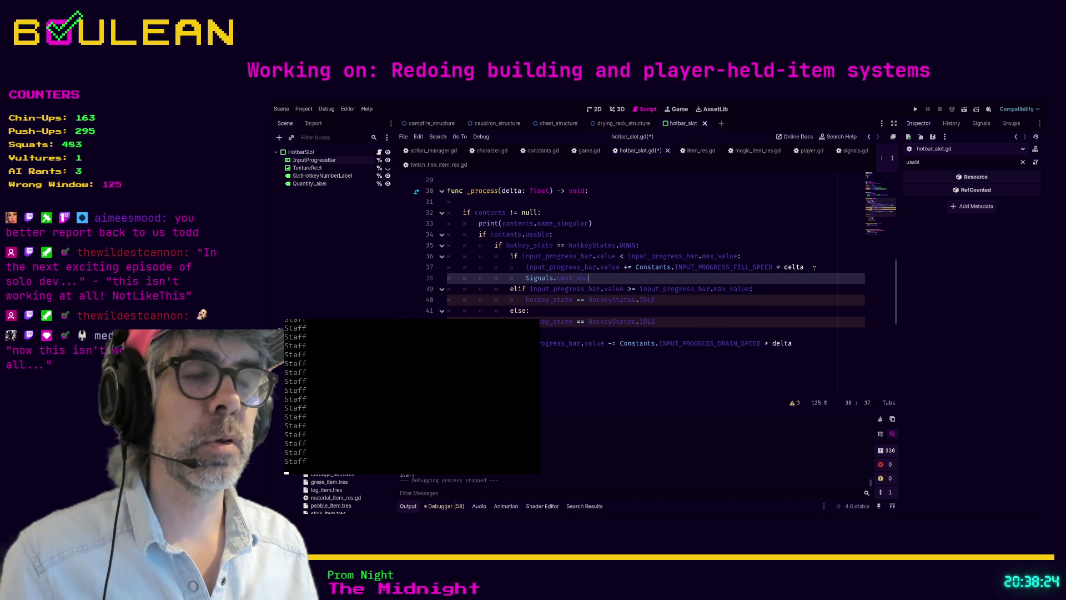
key("BackSpace")
key("BackSpace")
key("BackSpace")
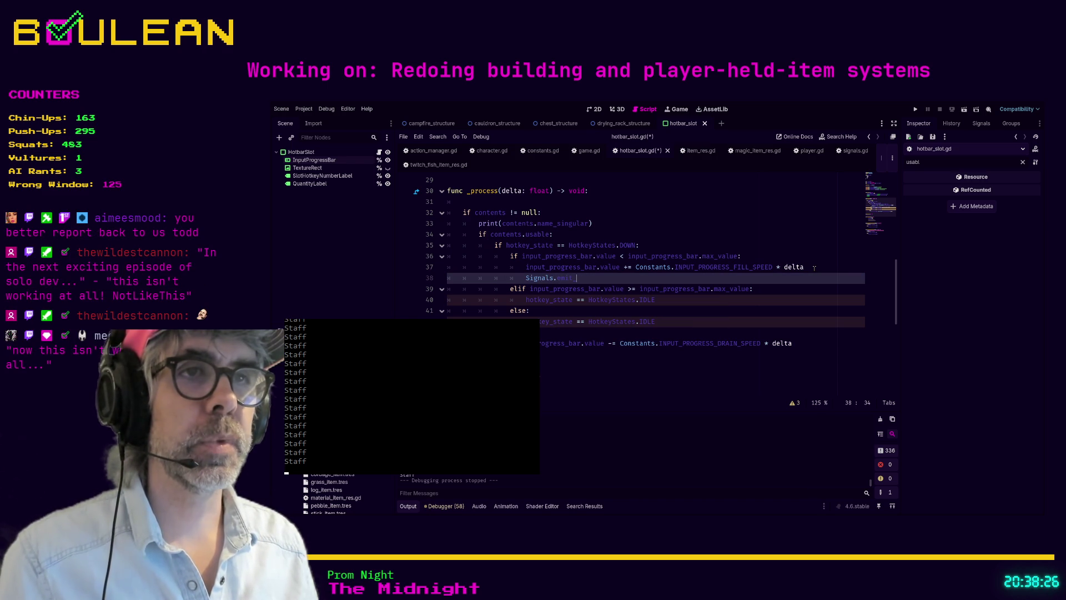
type("hotbar_")
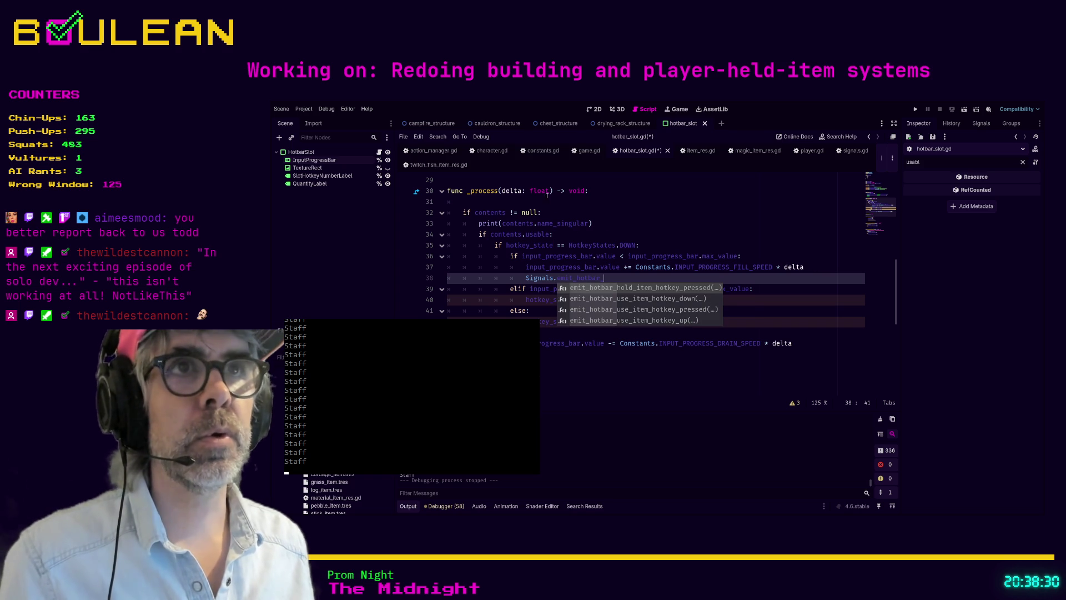
left_click(542, 150)
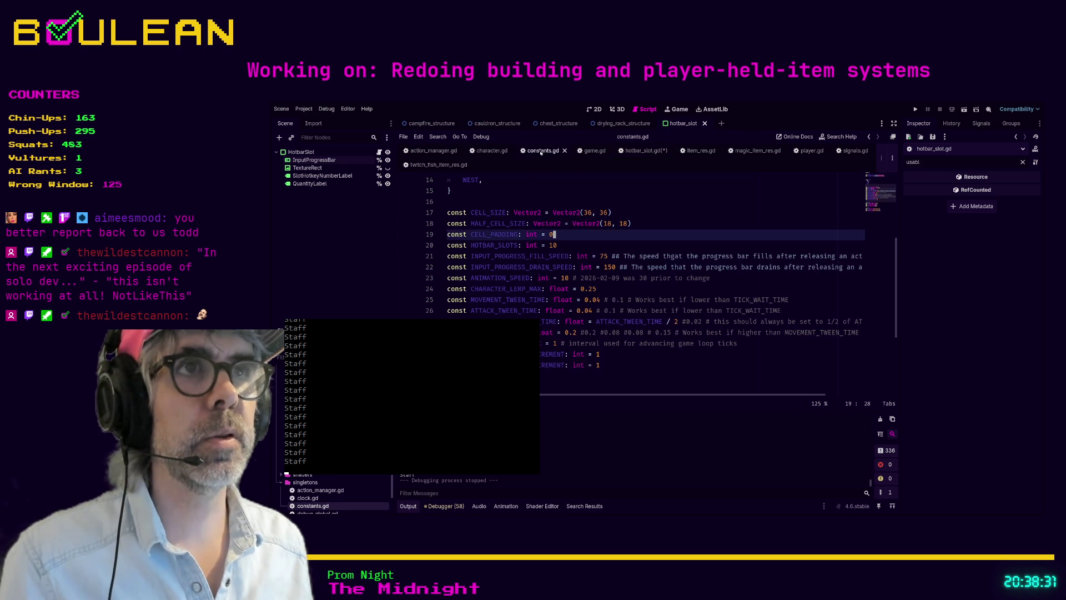
left_click(635, 151)
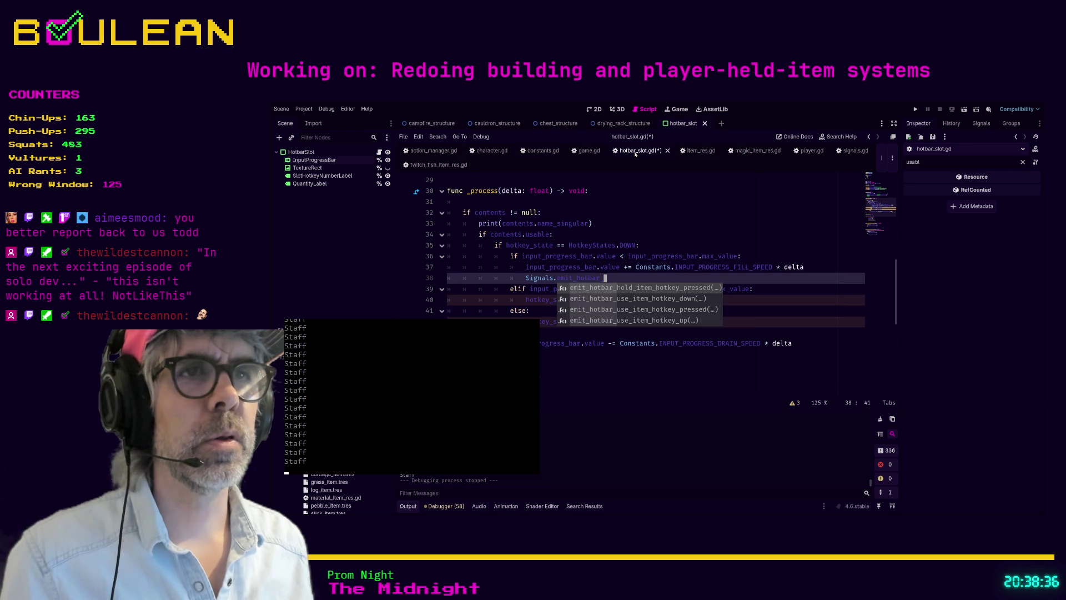
left_click(546, 150)
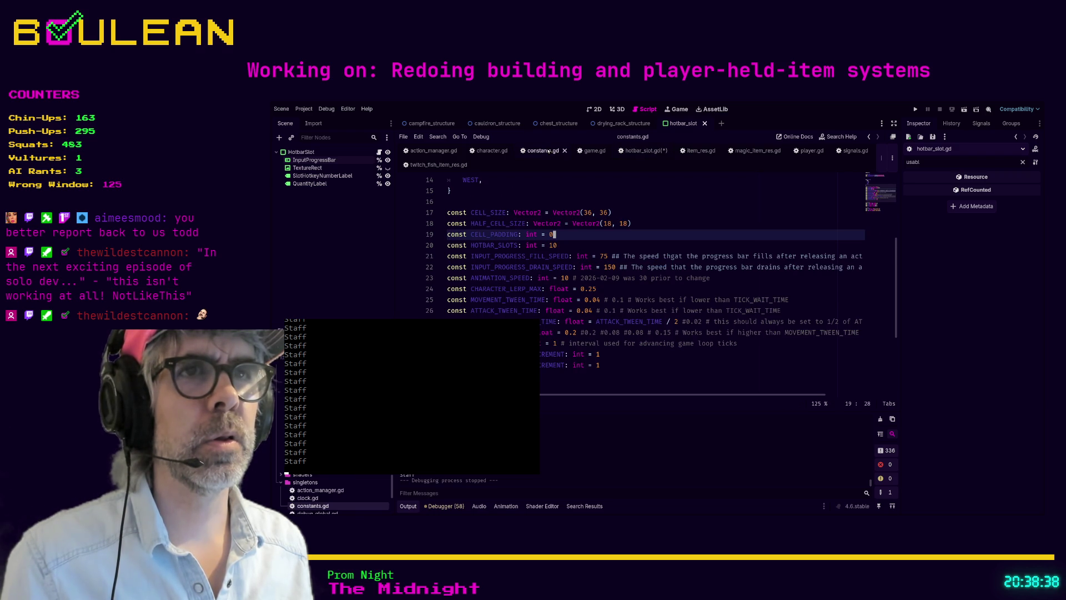
left_click(638, 151)
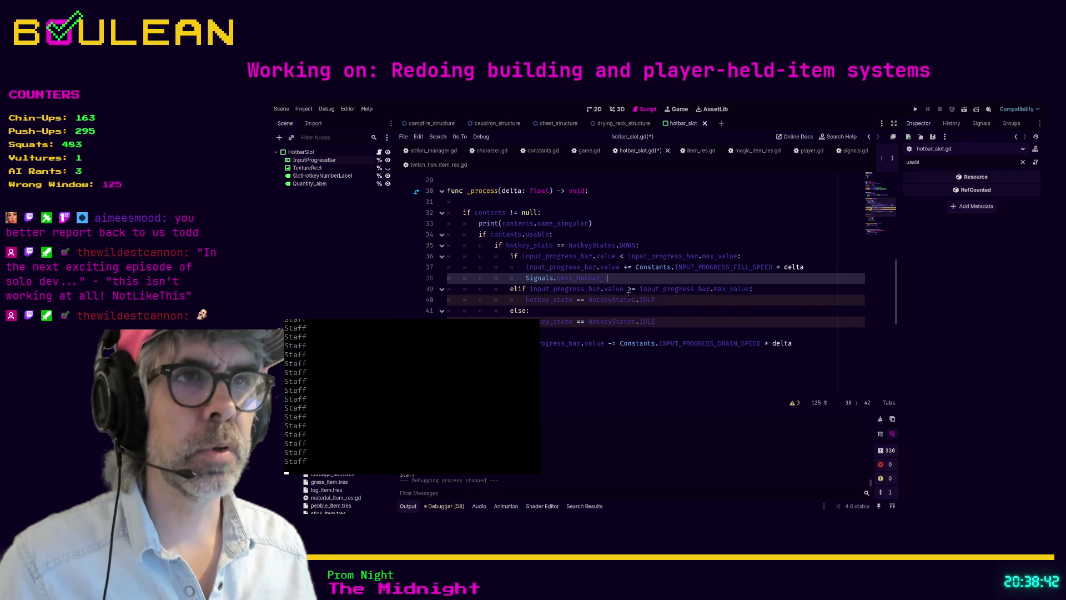
- Complete the call as Signals.emit_hotbar_progress_complete(), then start deleting its ending
type("i")
key("BackSpace")
type("progr")
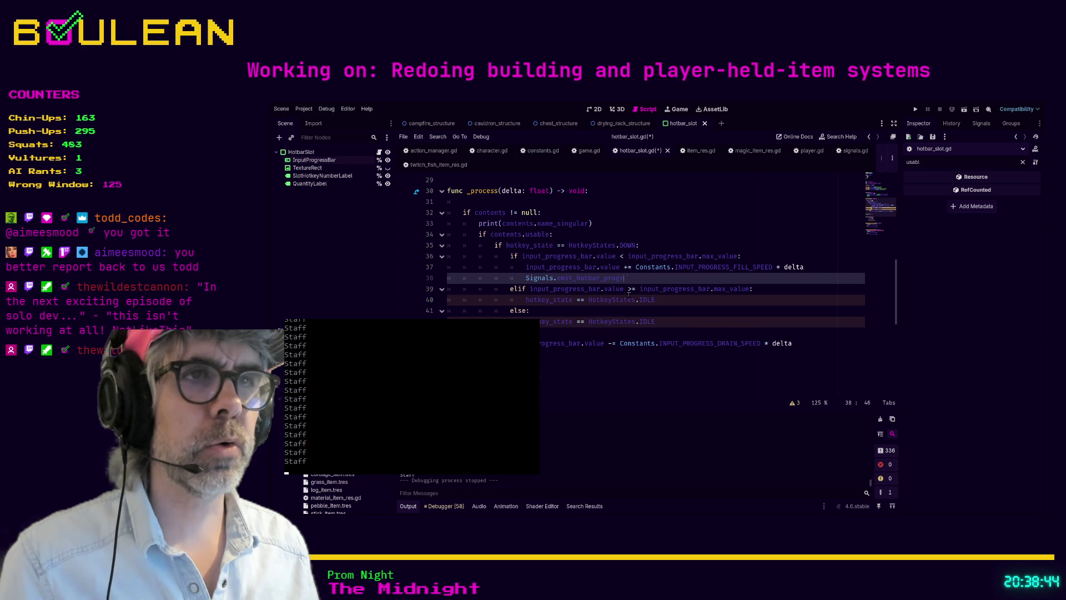
type("ess_complete")
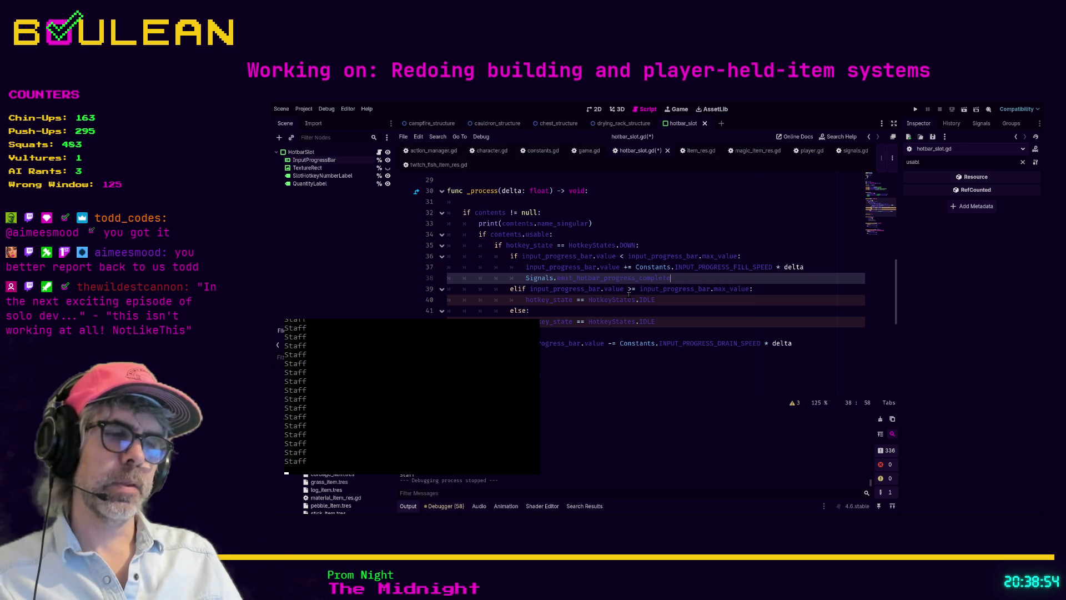
type("()")
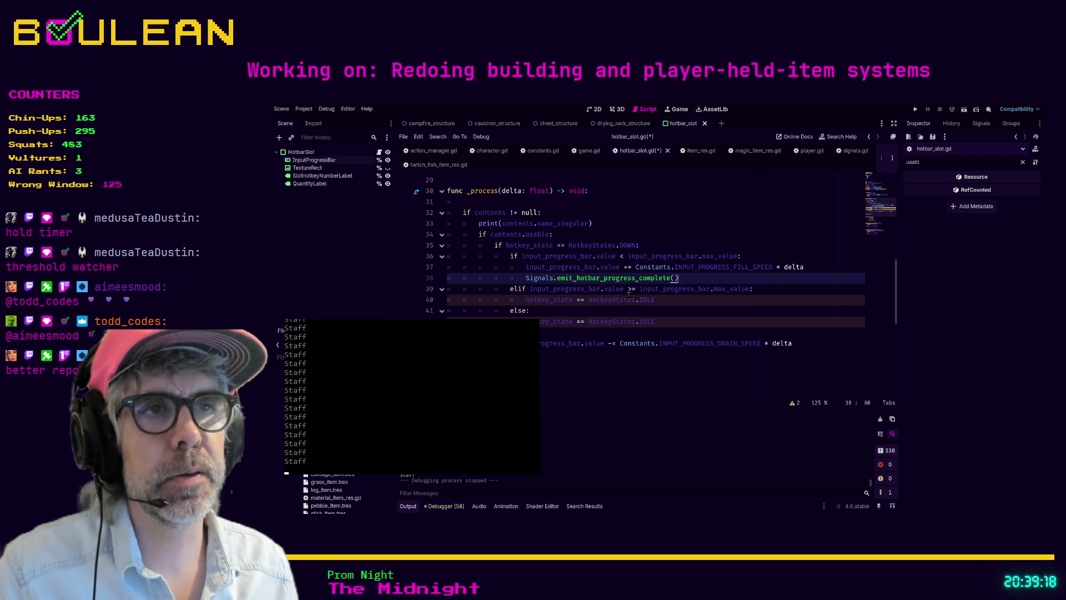
key("BackSpace")
key("BackSpace")
key("BackSpace")
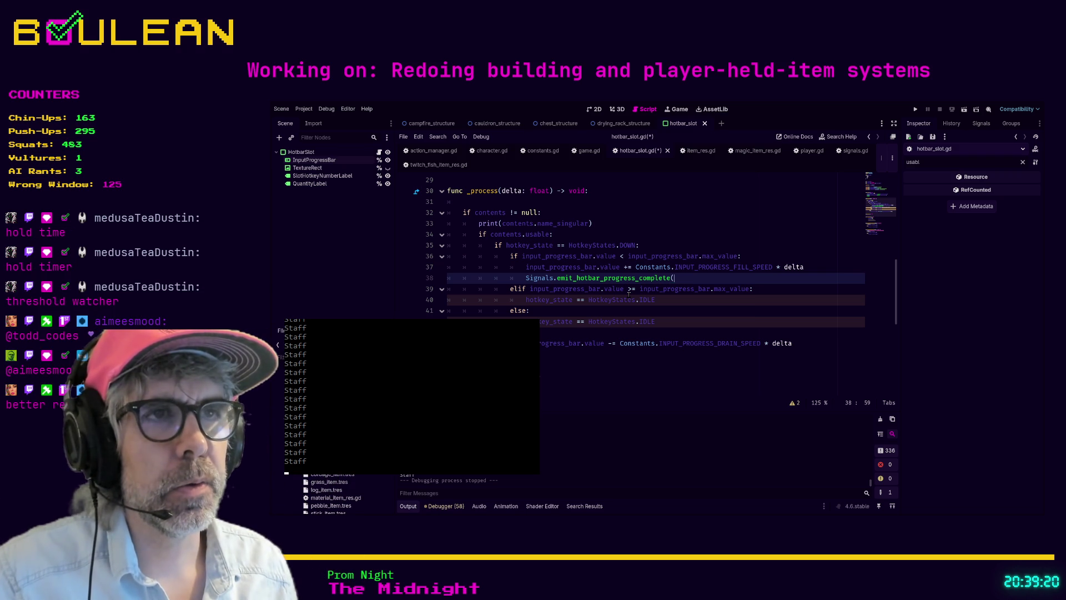
- Rename the call to Signals.emit_hold_timer_complete(), select it, and switch to signals.gd
key("BackSpace")
key("BackSpace")
key("BackSpace")
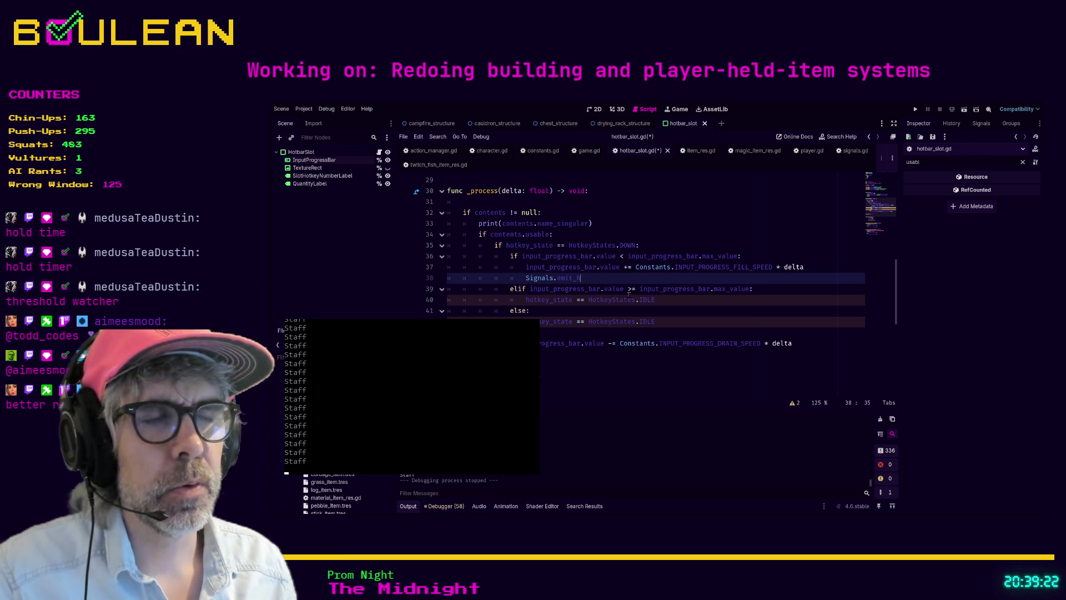
type("old")
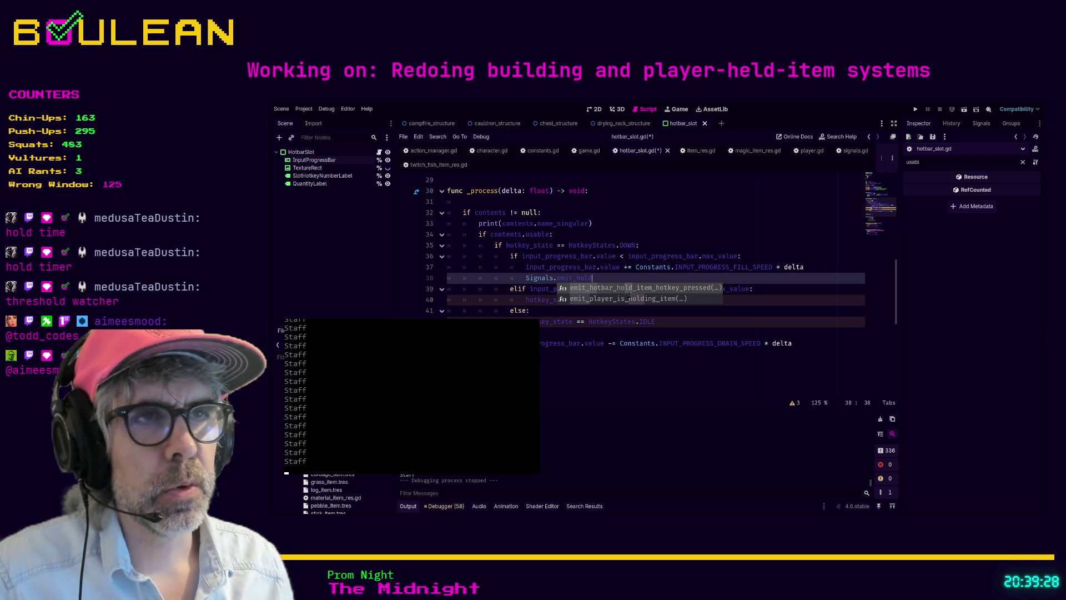
type("_")
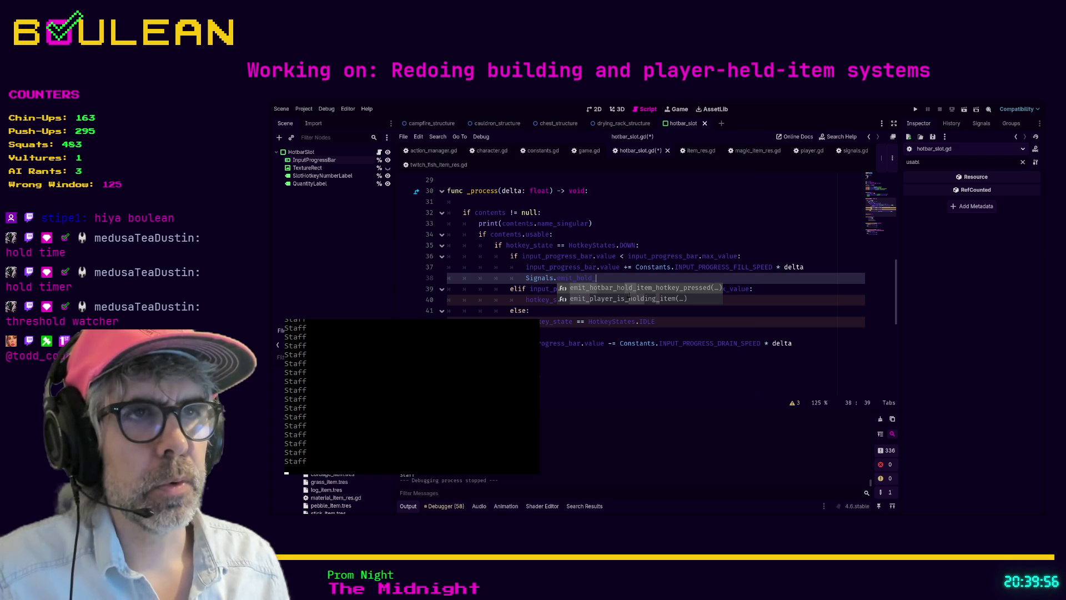
key("BackSpace")
type("_time_complete")
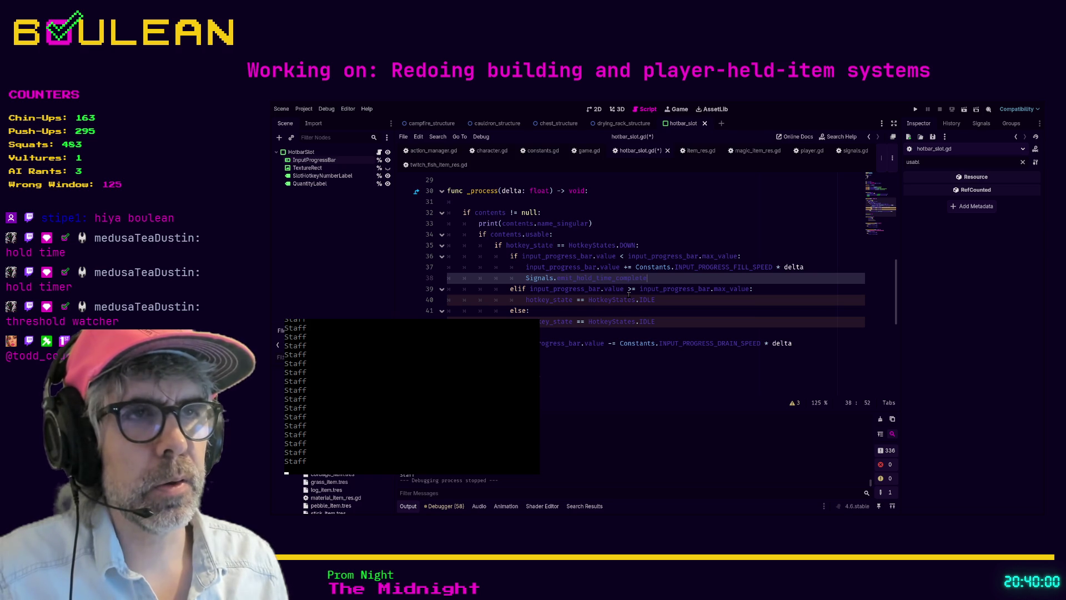
type("()")
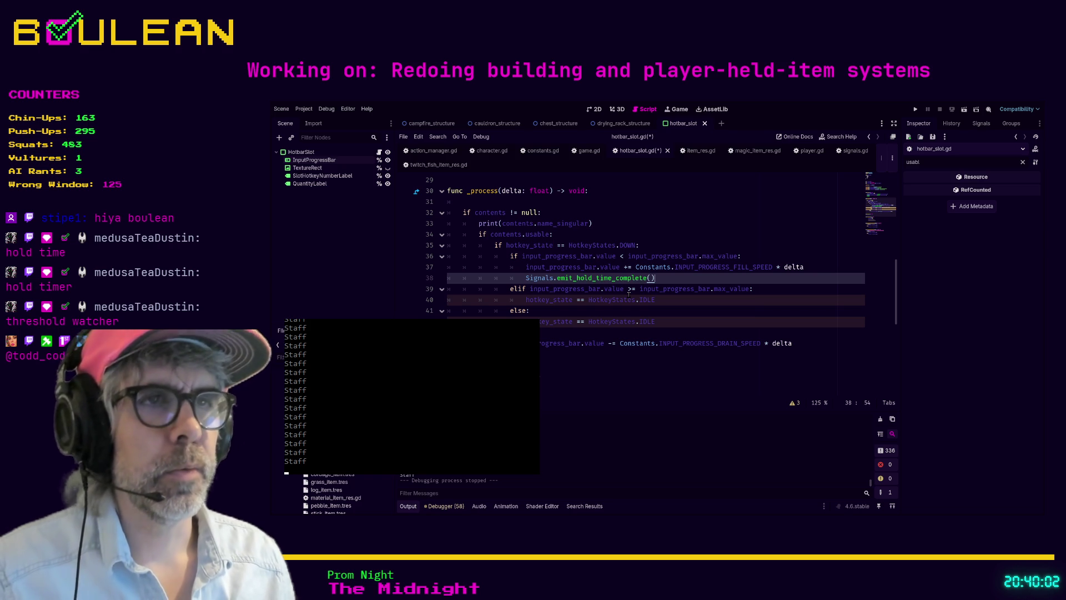
key("Left")
key("Left")
key("Left")
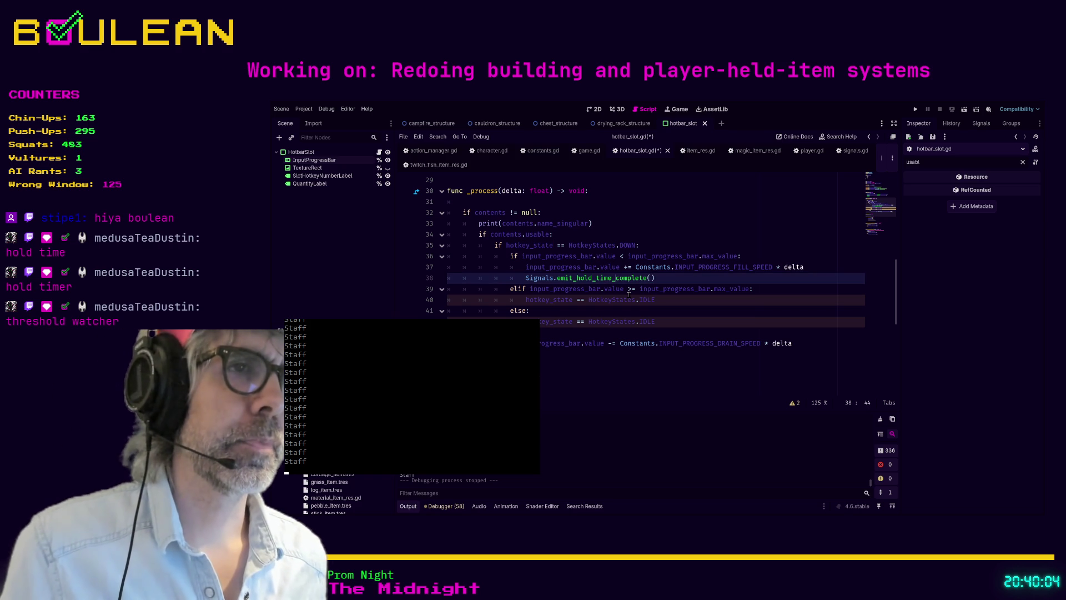
type("r")
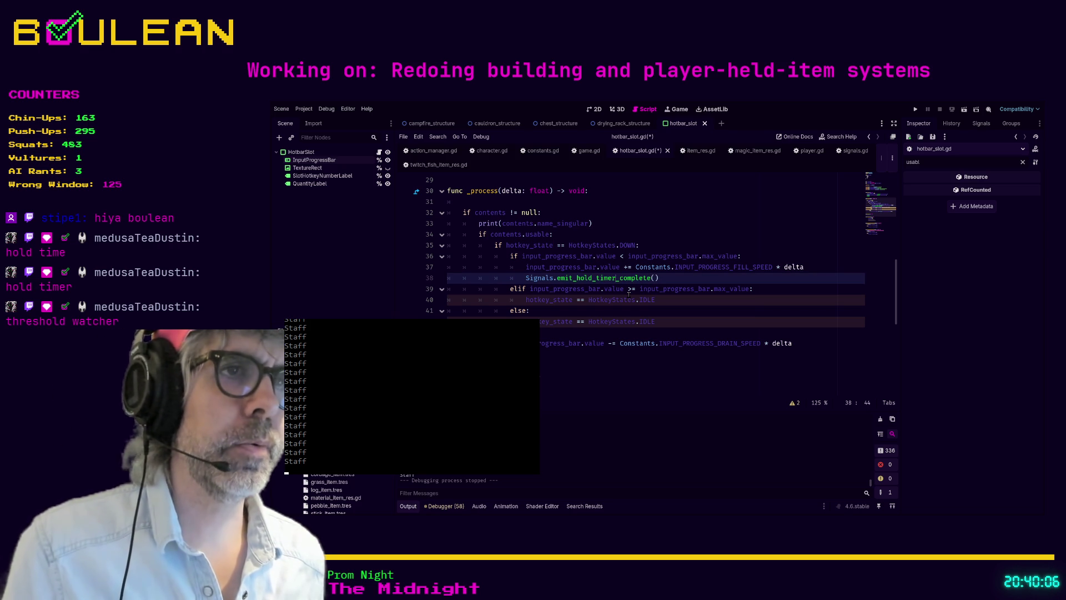
key("shift+End")
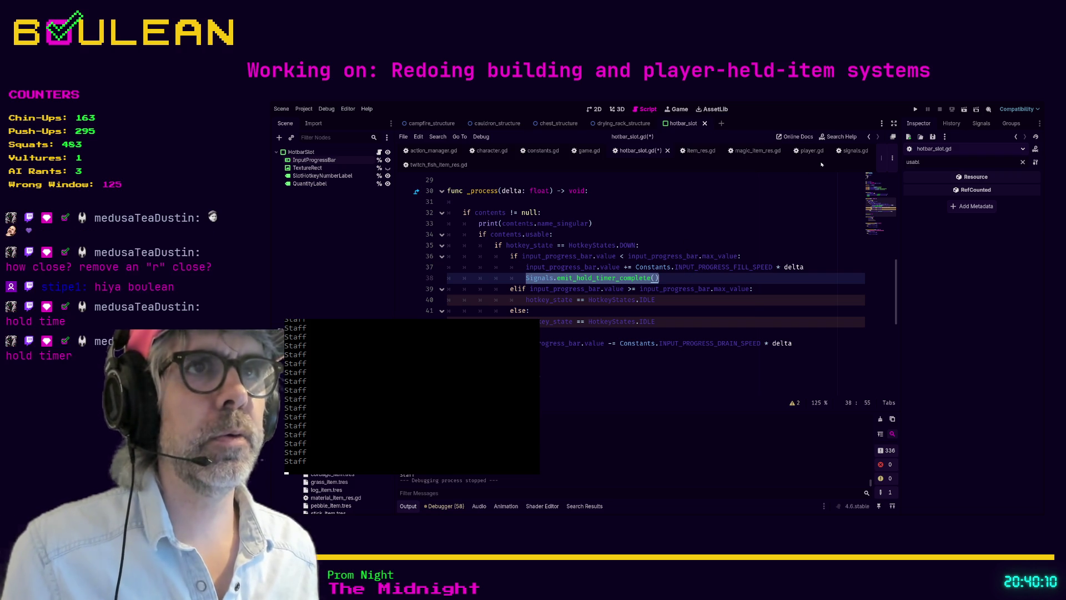
left_click(850, 153)
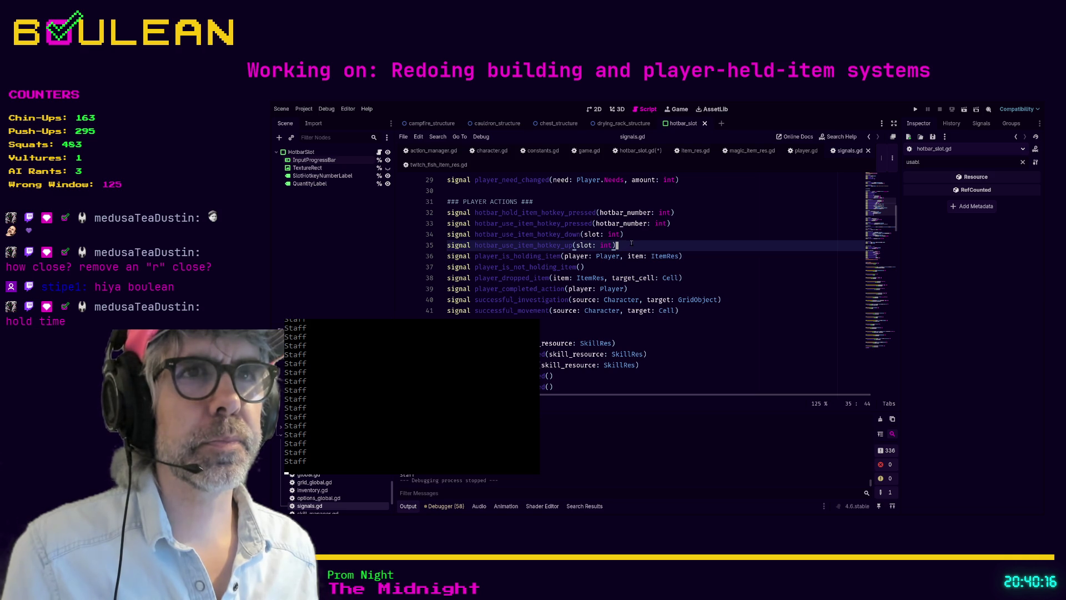
- Add a new signal line below ### PLAYER ACTIONS ### using the pasted call name, then return to hotbar_slot.gd
key("Up")
key("Up")
key("Up")
key("Return")
type("signal hold_timer_compl")
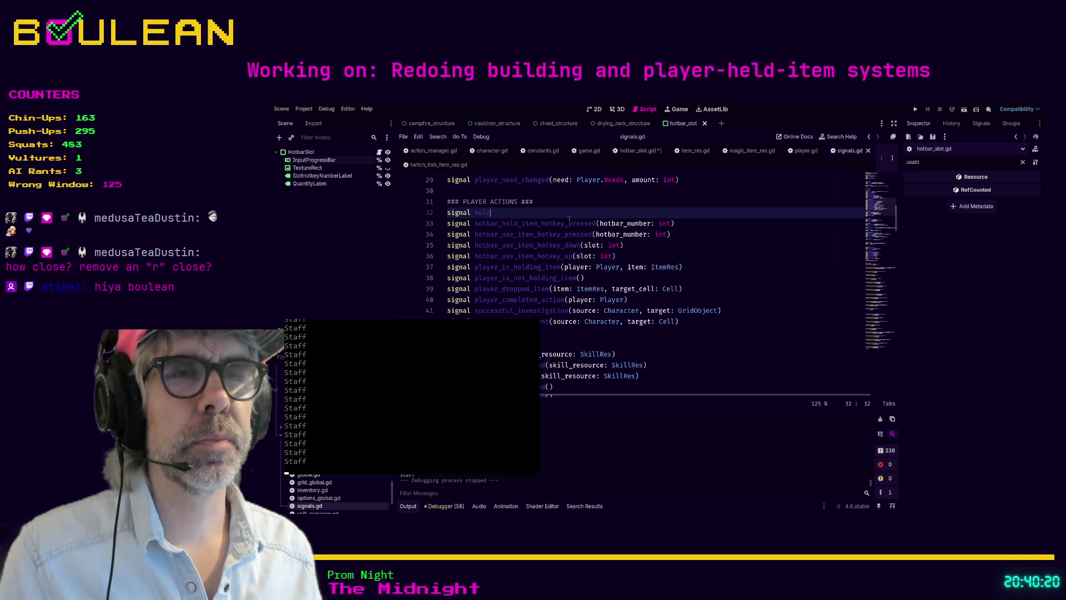
type("ete")
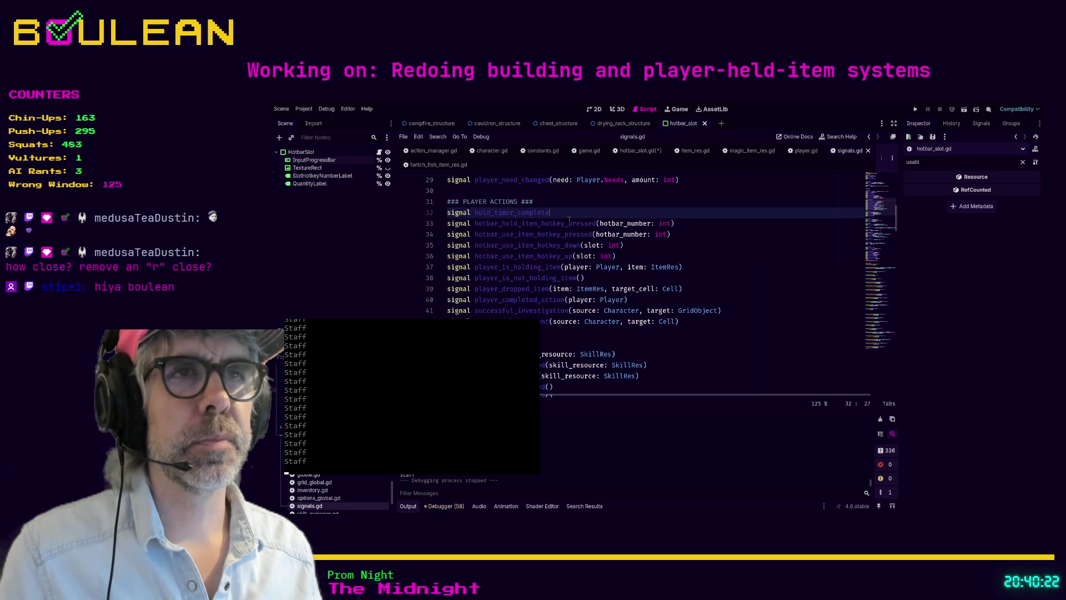
key("BackSpace")
key("BackSpace")
key("BackSpace")
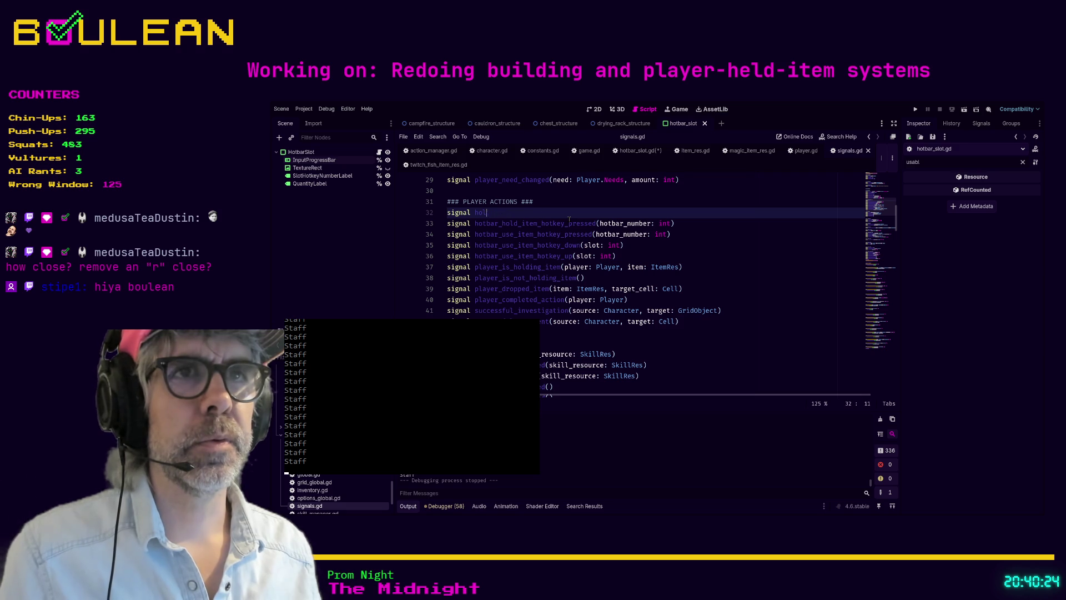
key("ctrl+v")
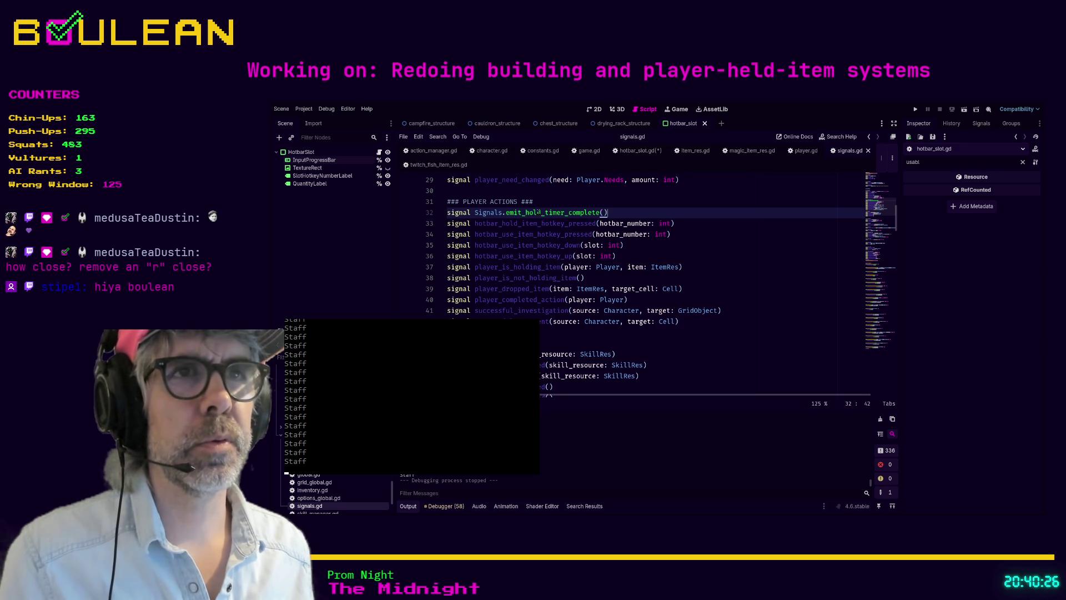
left_click(479, 213)
key("ctrl+z")
key("ctrl+z")
key("alt+Left")
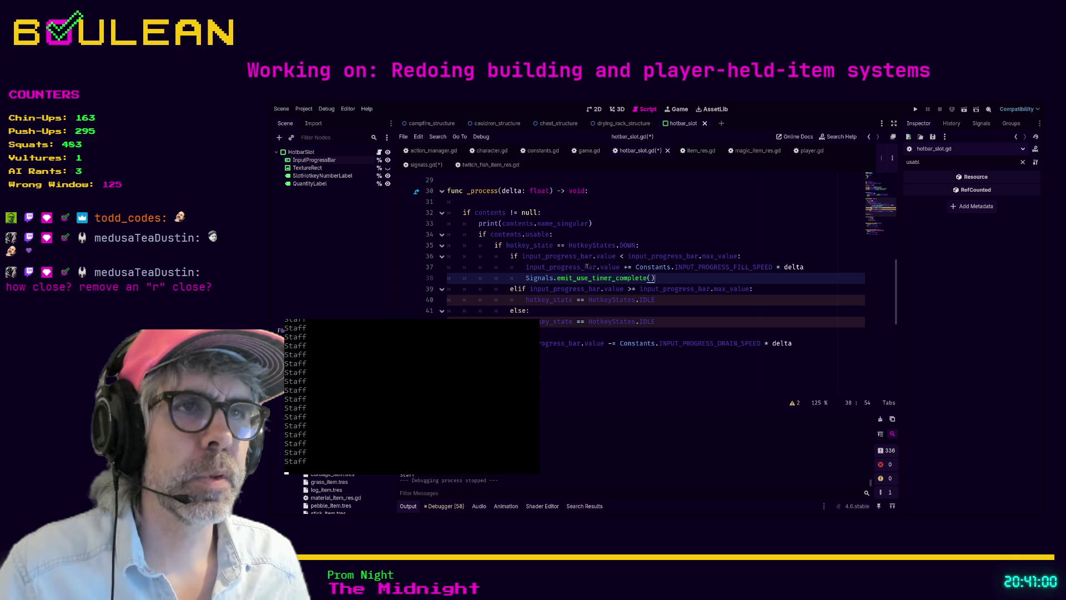
- Change line 38's call to Signals.emit_item_use_timer_complete(contents), then bring up signals.gd
type("item_")
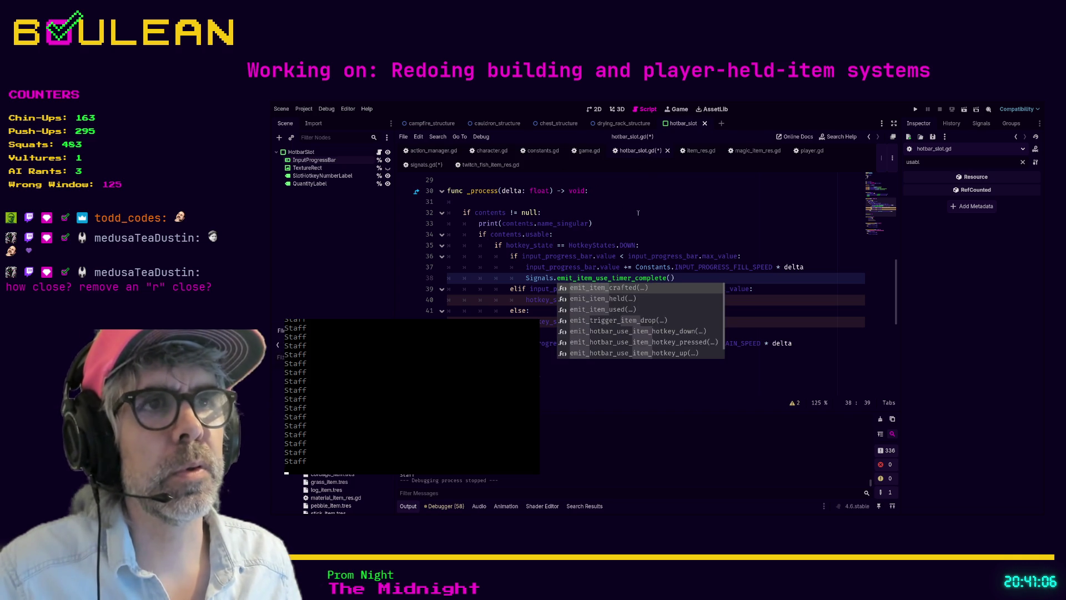
key("Escape")
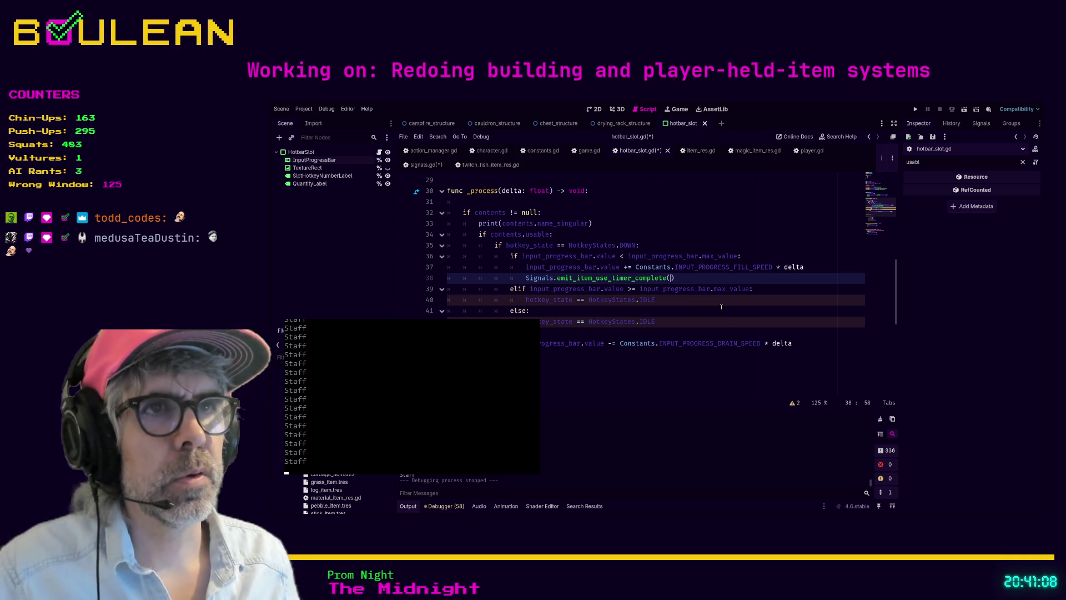
type("contents")
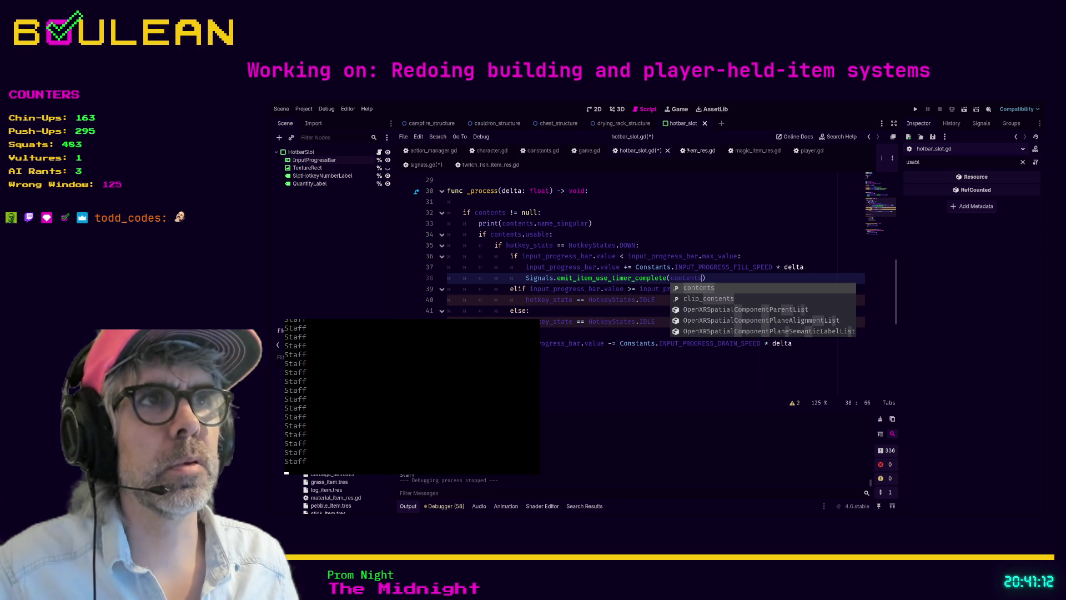
left_click(428, 165)
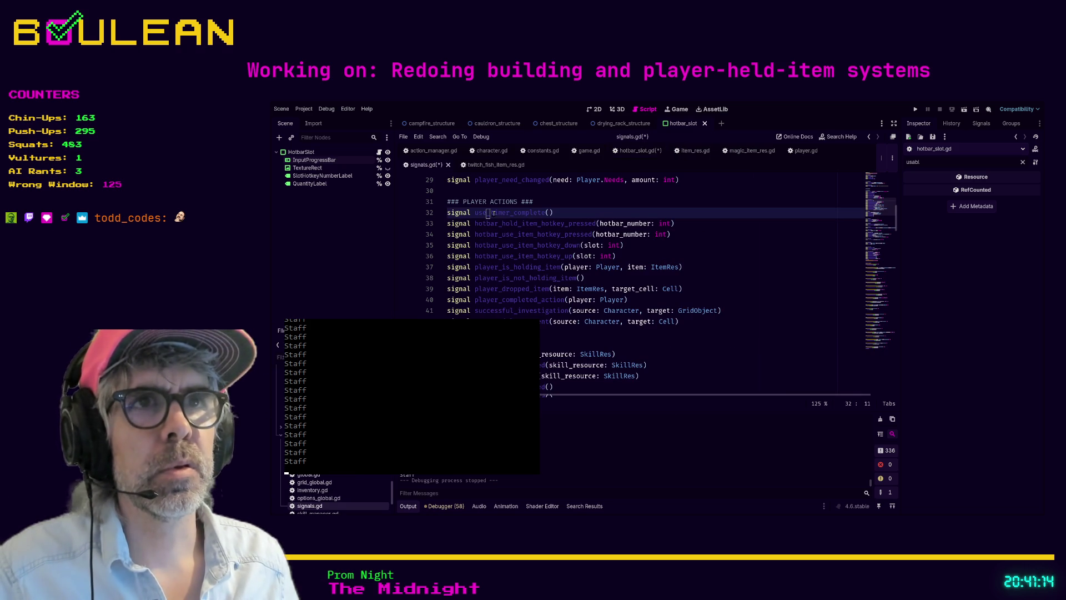
- Change line 32 of signals.gd to 'signal item_use_timer_complete(item_res: ItemRes)'
left_click(478, 213)
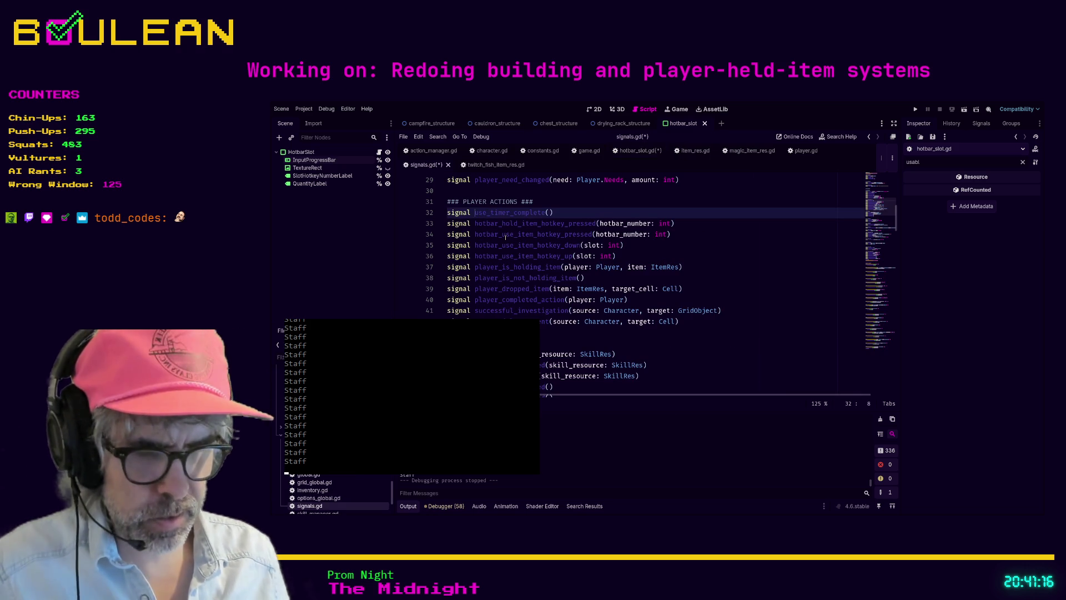
type("item_")
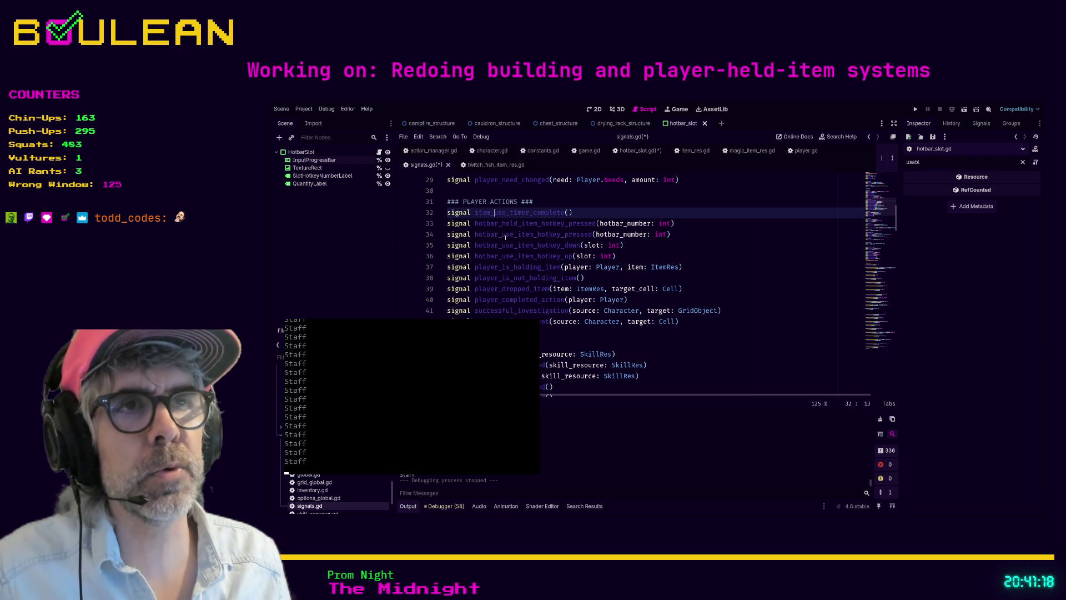
key("Left")
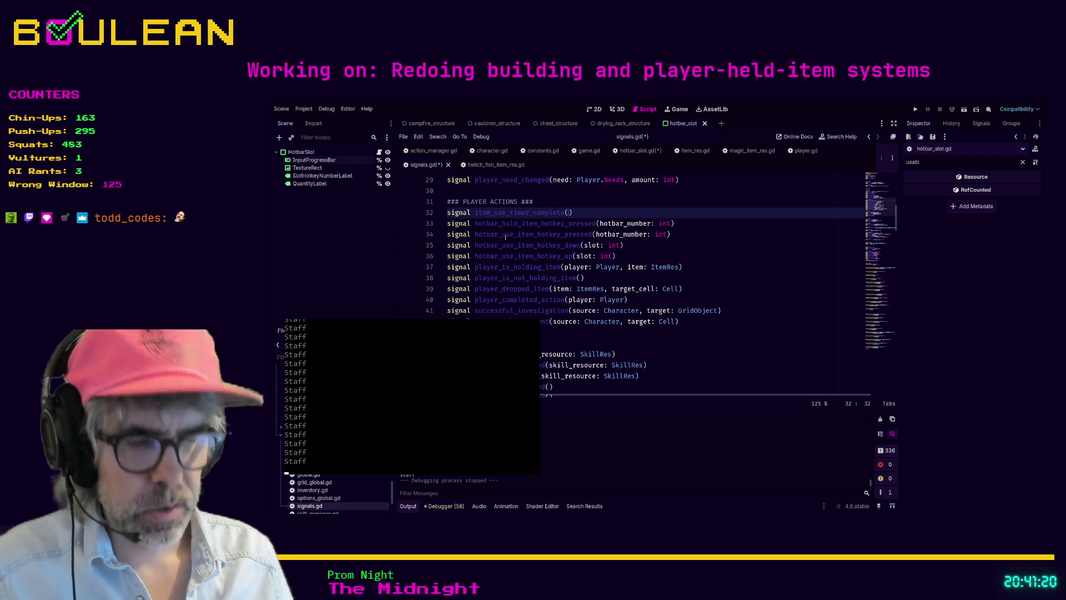
type("item_res: Item")
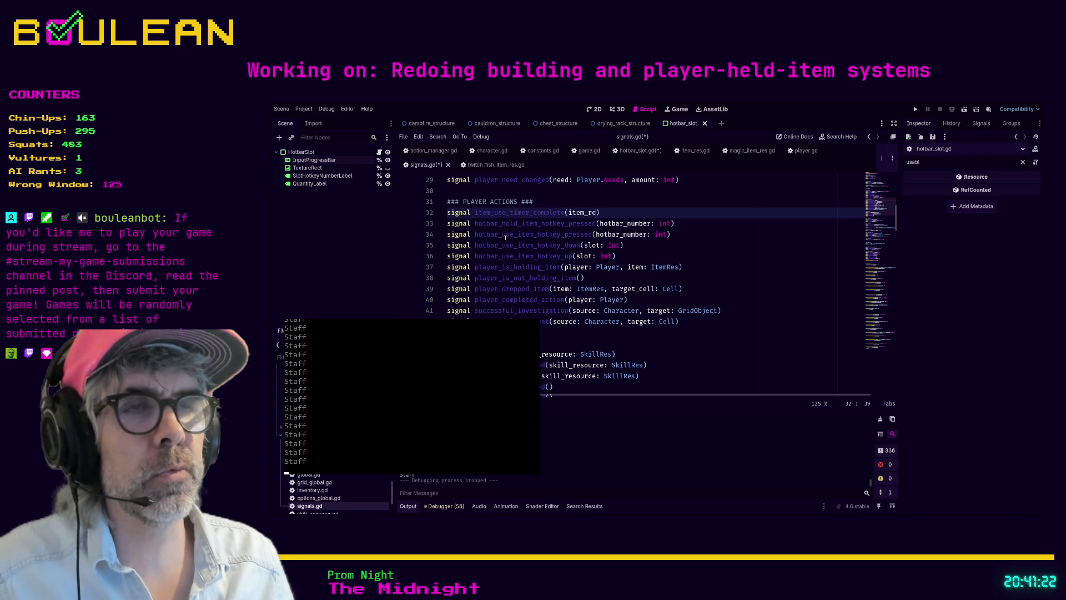
type("Res")
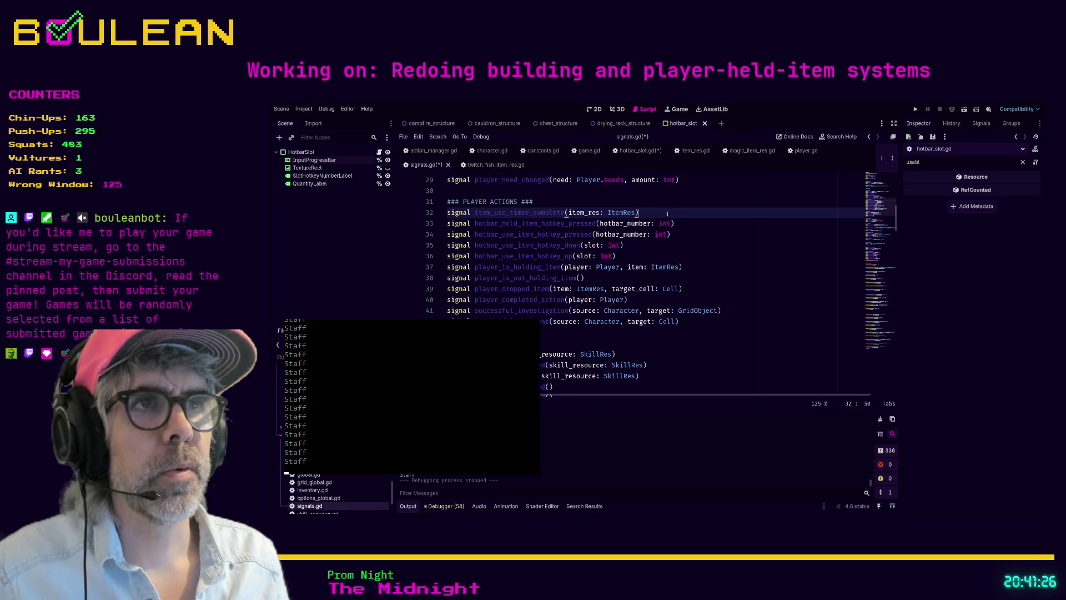
left_click_drag(672, 214, 447, 213)
scroll(647, 289, "down", 15)
scroll(647, 289, "down", 10)
scroll(561, 312, "down", 2)
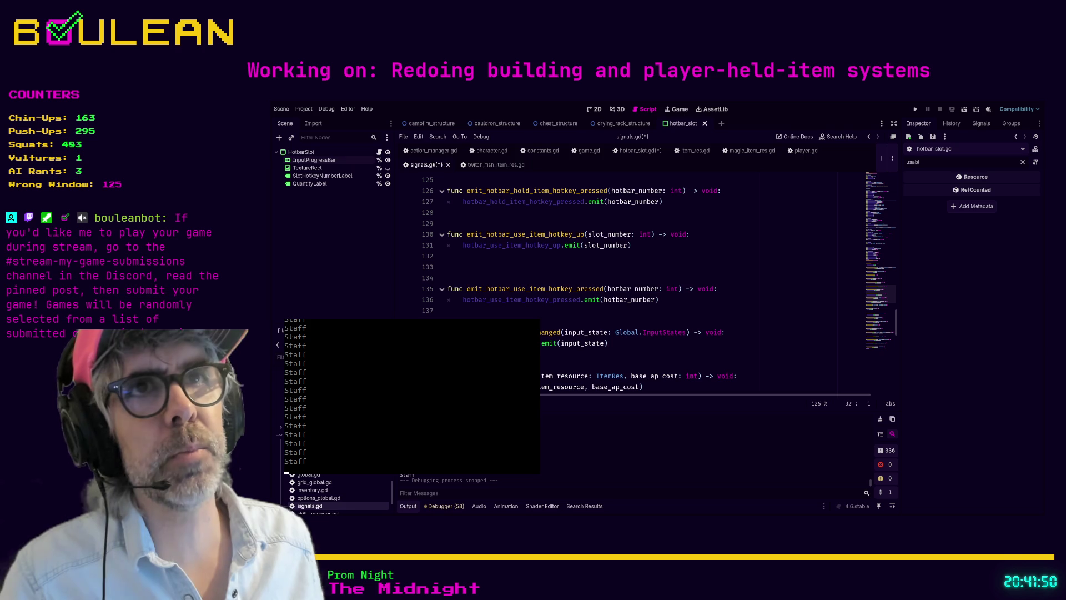
- In hotbar_slot.gd, remove 'item_' from the emit call's function name
left_click(636, 152)
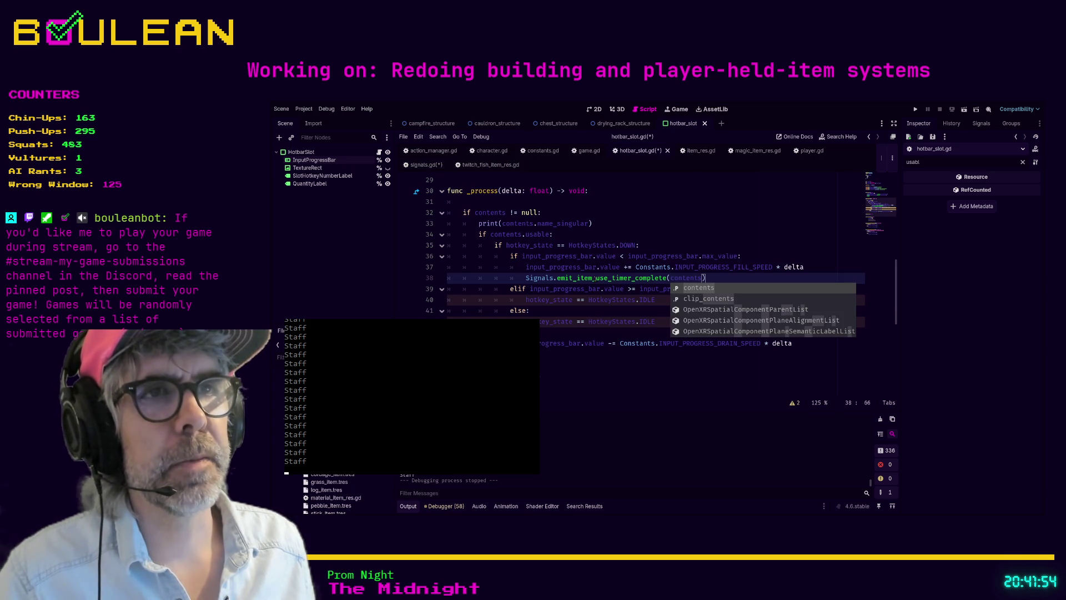
left_click(595, 278)
key("Left")
key("BackSpace")
key("BackSpace")
key("BackSpace")
- Make the call Signals.emit_hotbar_use_timer_complete(contents), save all scripts, and open signals.gd
type("hotbar")
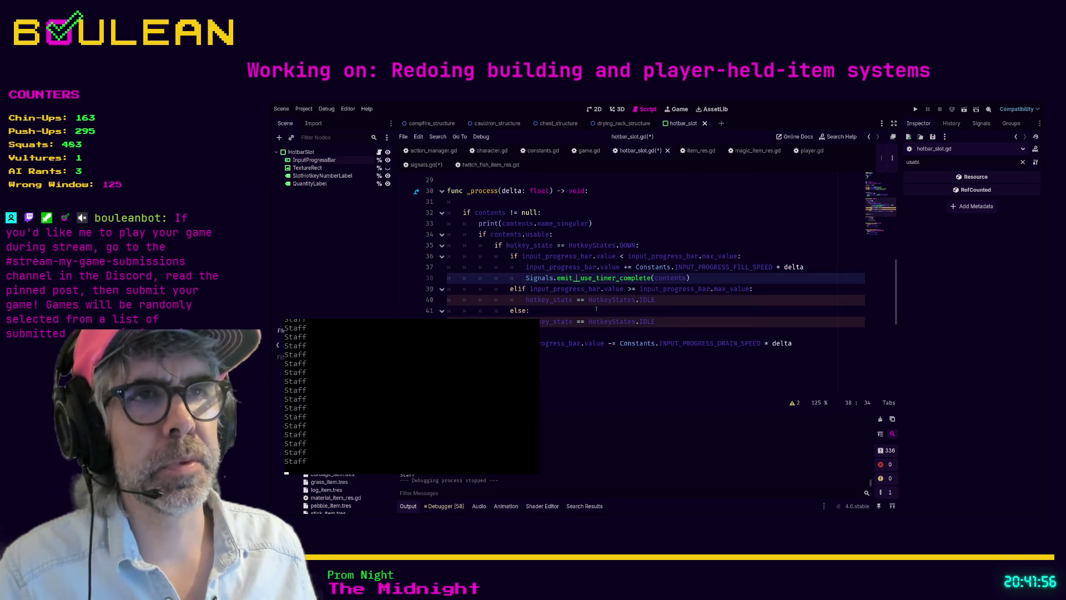
left_click(708, 243)
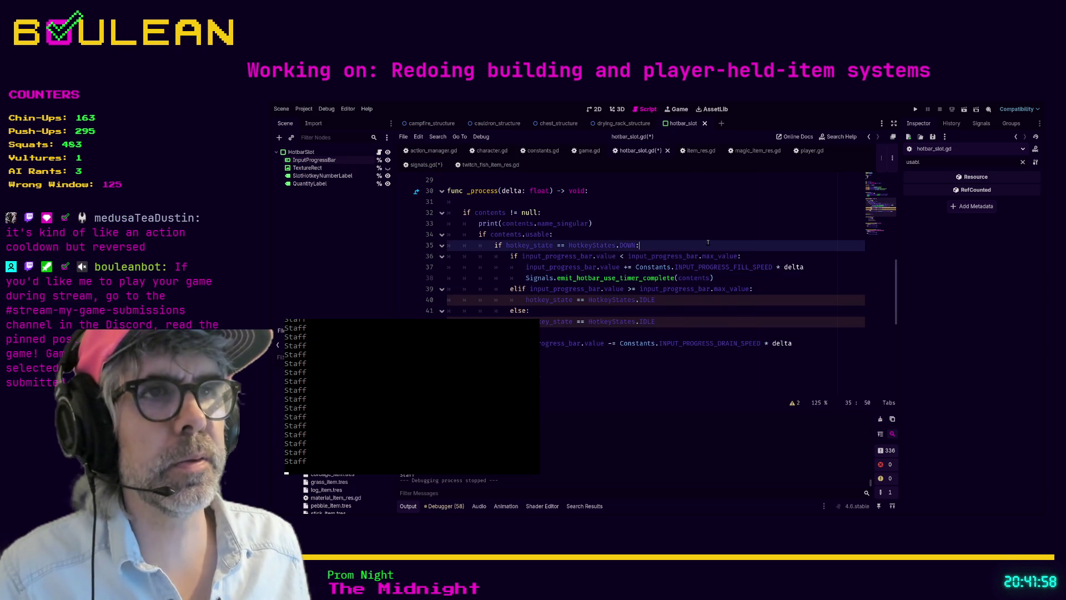
key("ctrl+s")
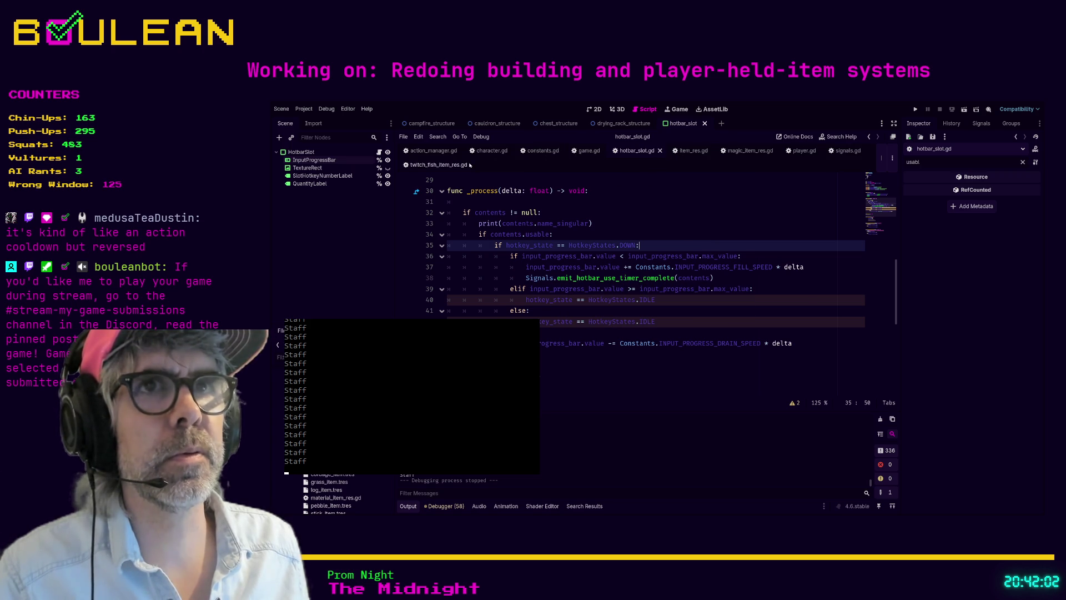
left_click(847, 150)
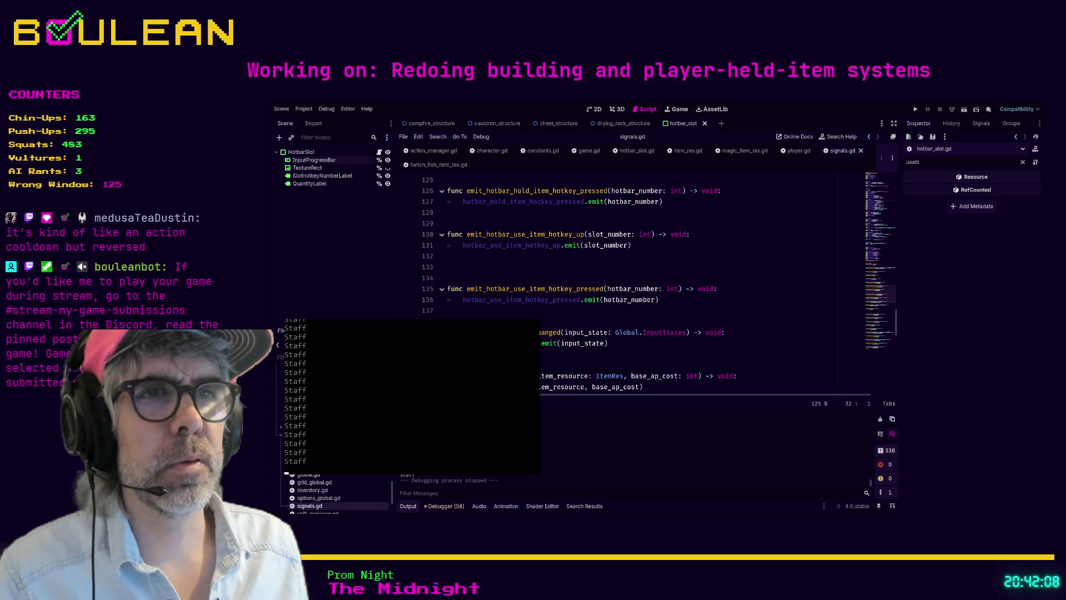
- Start a new emit_hotbar… function taking item: ItemRes with void return after the last emit function
left_click(451, 312)
key("Return")
key("Return")
key("Return")
key("Up")
type("func emit_h")
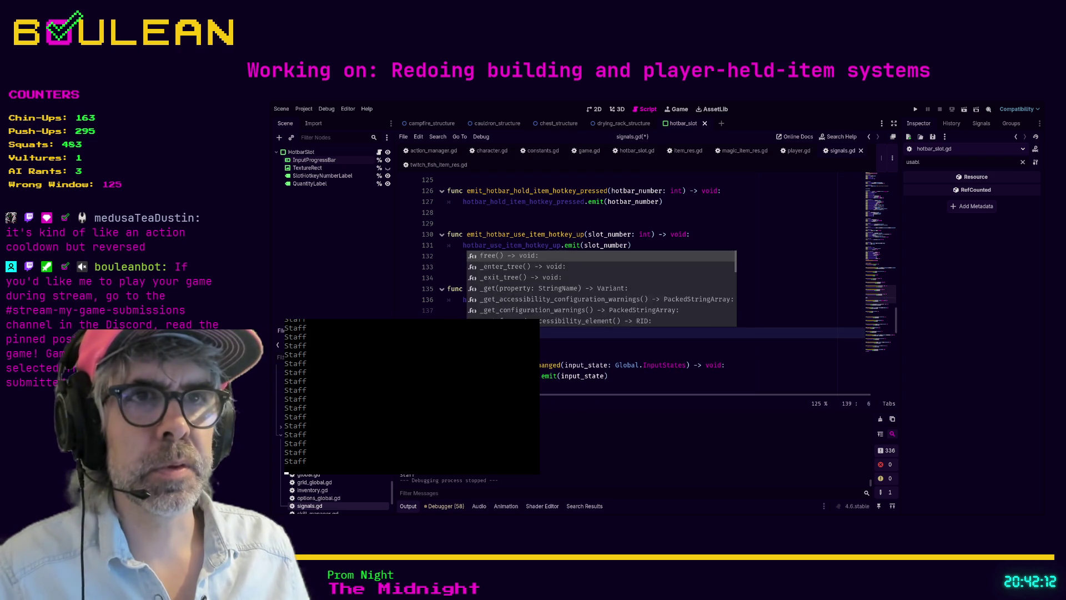
type("otbar")
type("mer")
type("(")
type("item: Item")
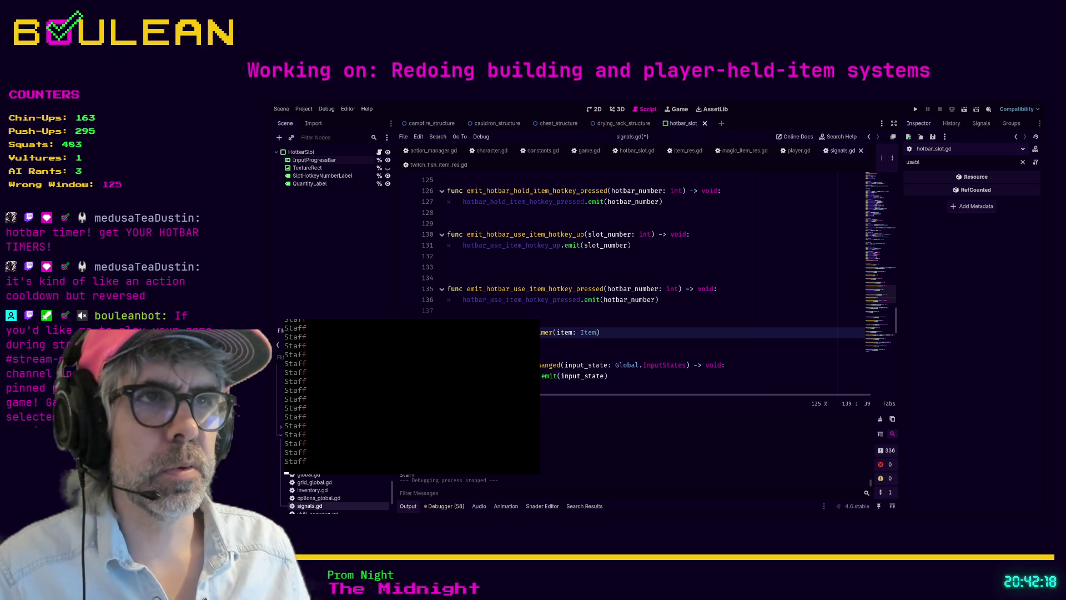
type("Res)")
type("> ")
type("d:")
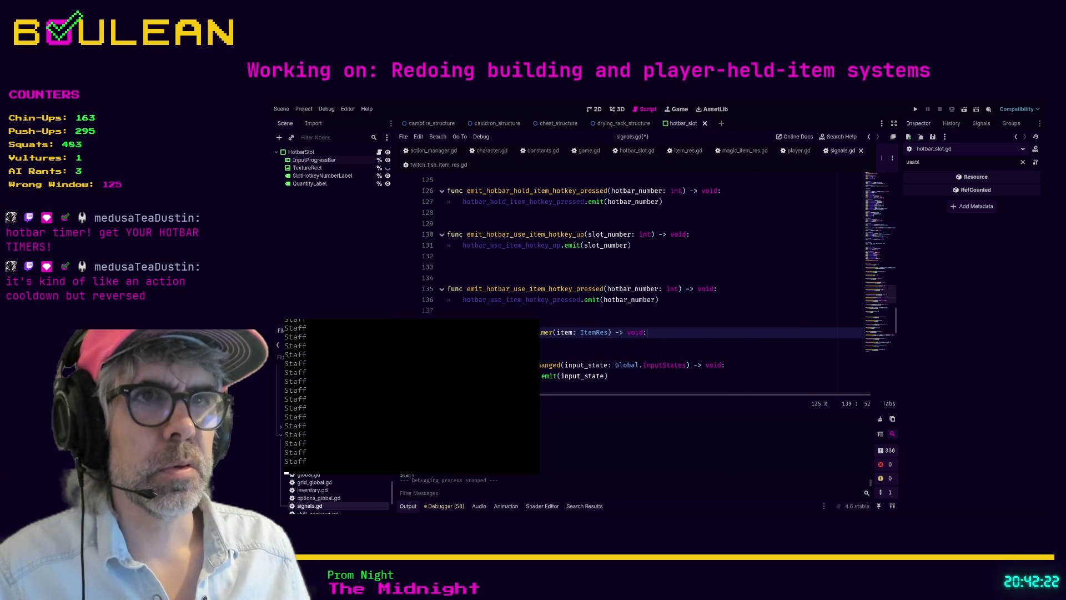
key("Return")
type("tbar")
type("art_item_ti")
type("t(")
type("item")
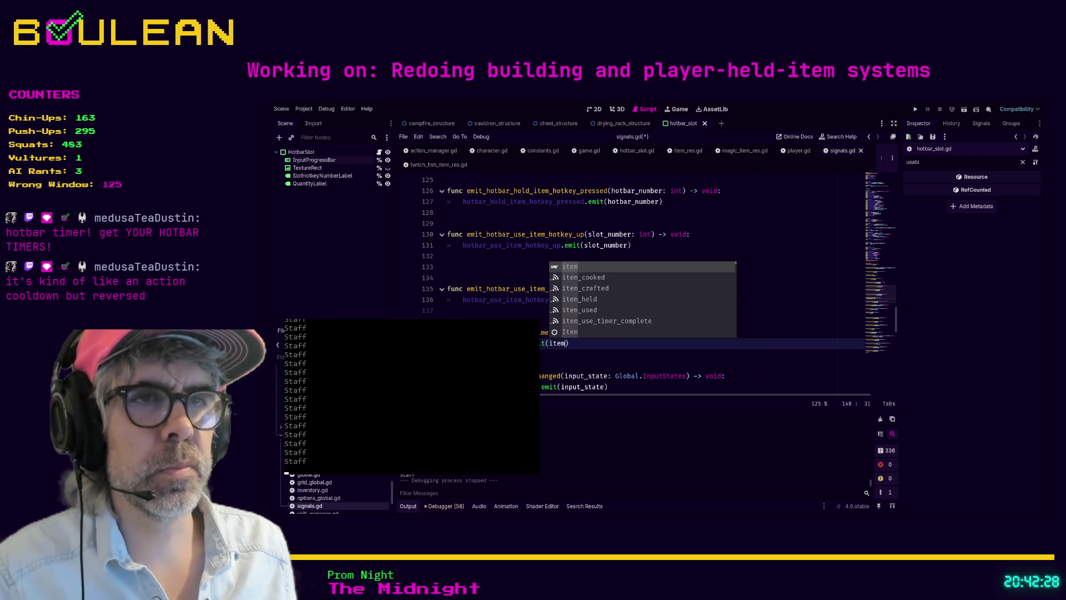
- Filter the method list by 'timer' to jump to the item_use_timer_complete signal declaration
scroll(639, 278, "up", 15)
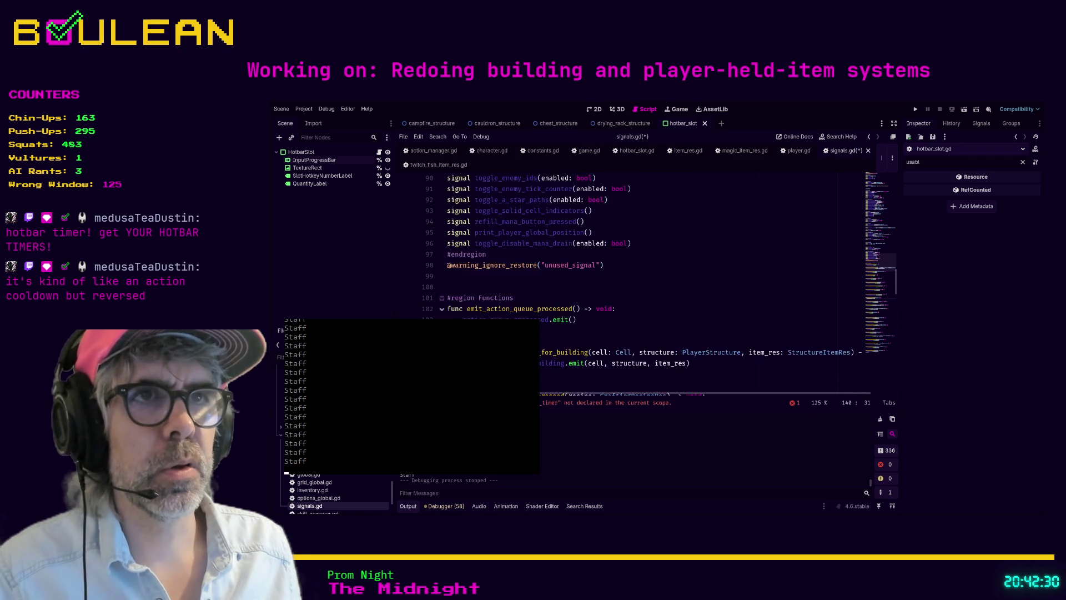
scroll(639, 278, "up", 11)
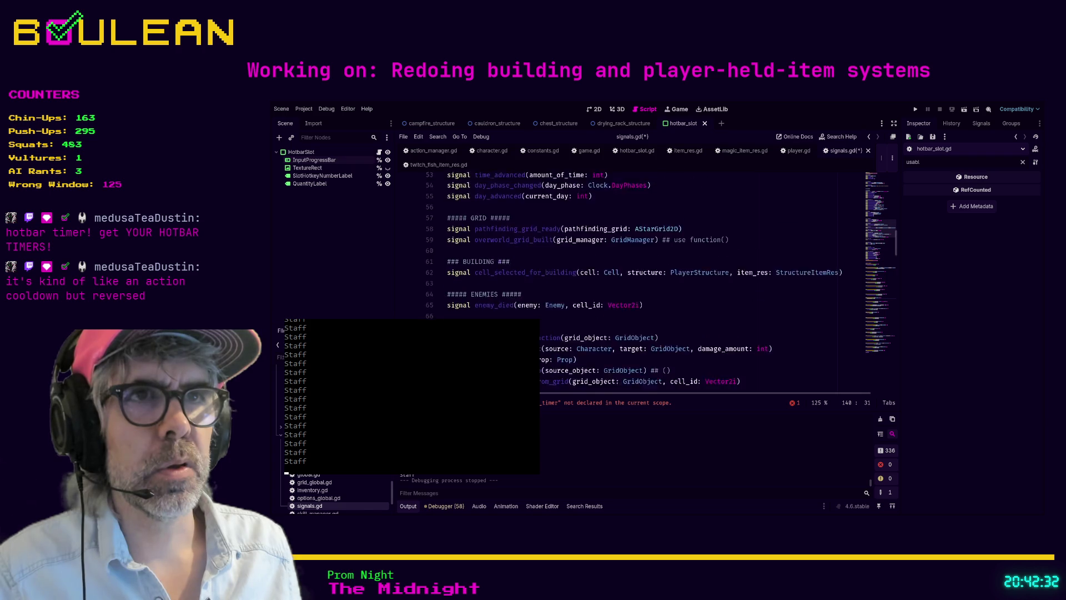
scroll(655, 290, "up", 11)
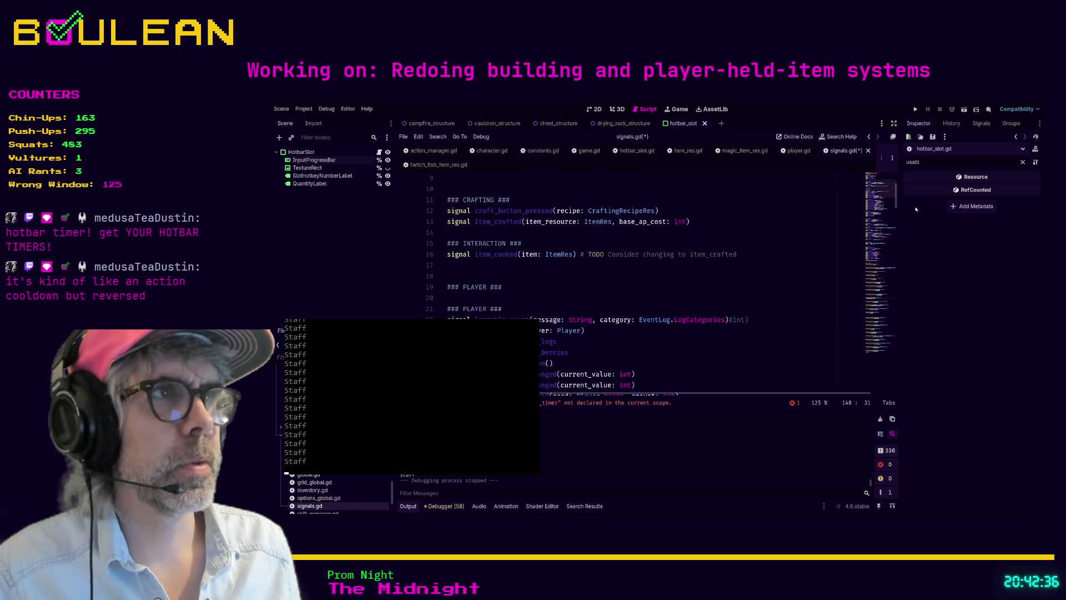
key("ctrl+backslash")
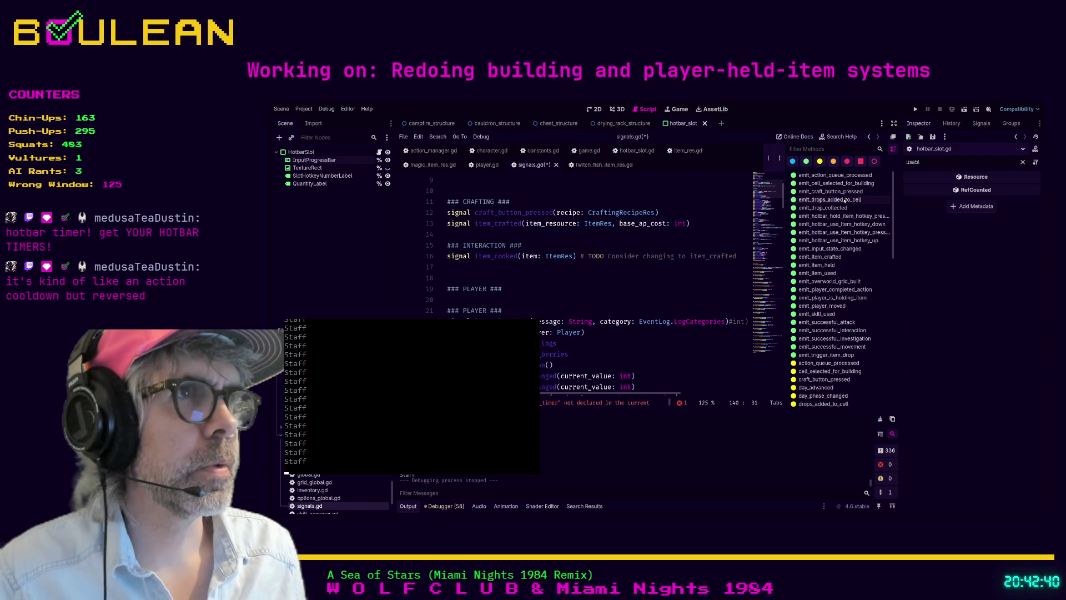
scroll(844, 222, "down", 3)
scroll(844, 224, "down", 15)
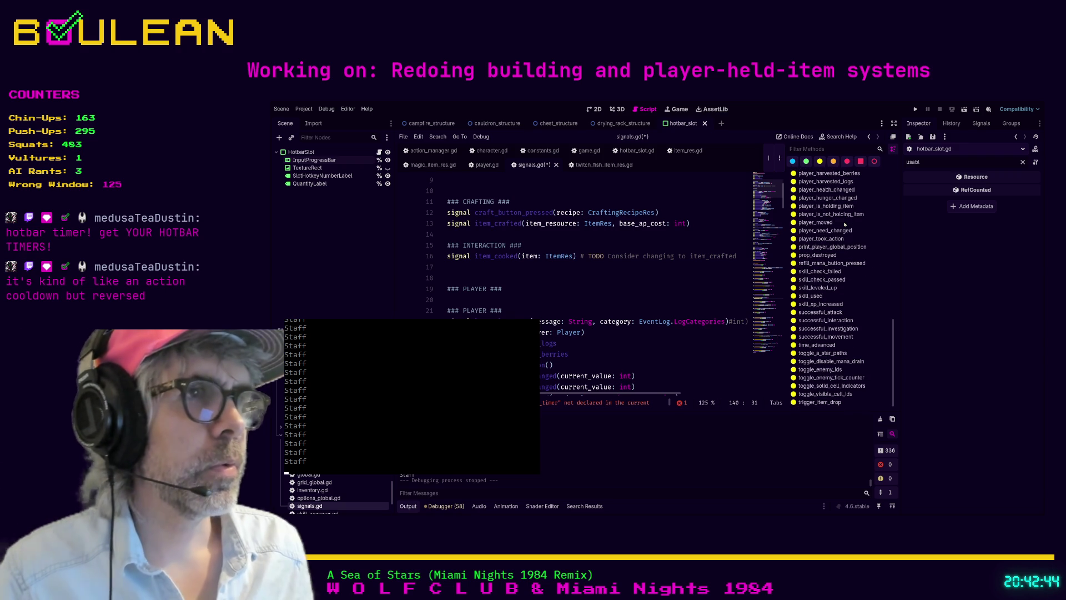
scroll(823, 258, "up", 5)
scroll(824, 258, "up", 3)
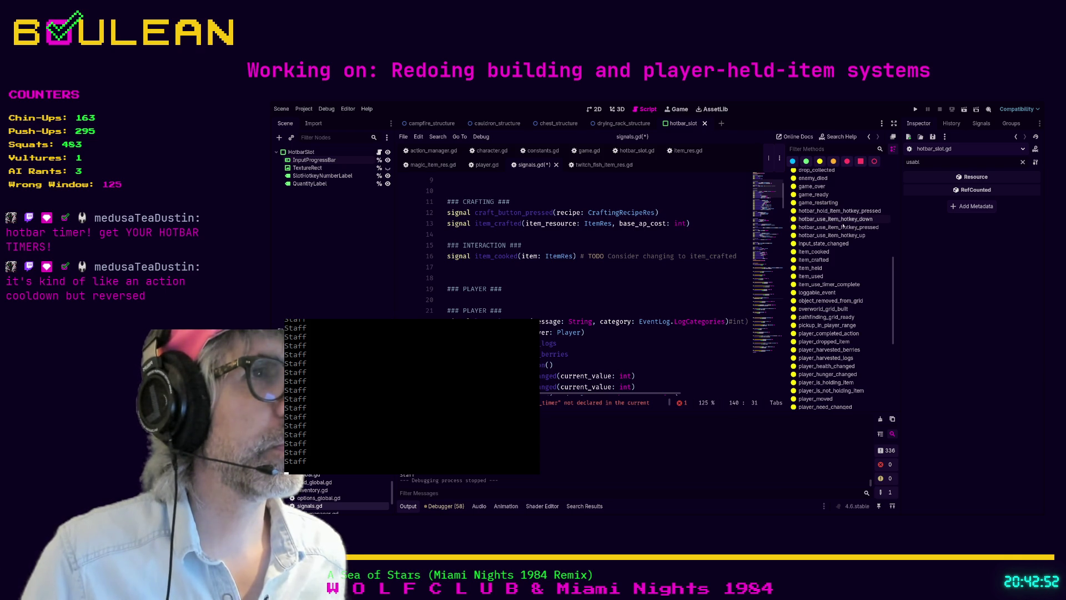
type("timer")
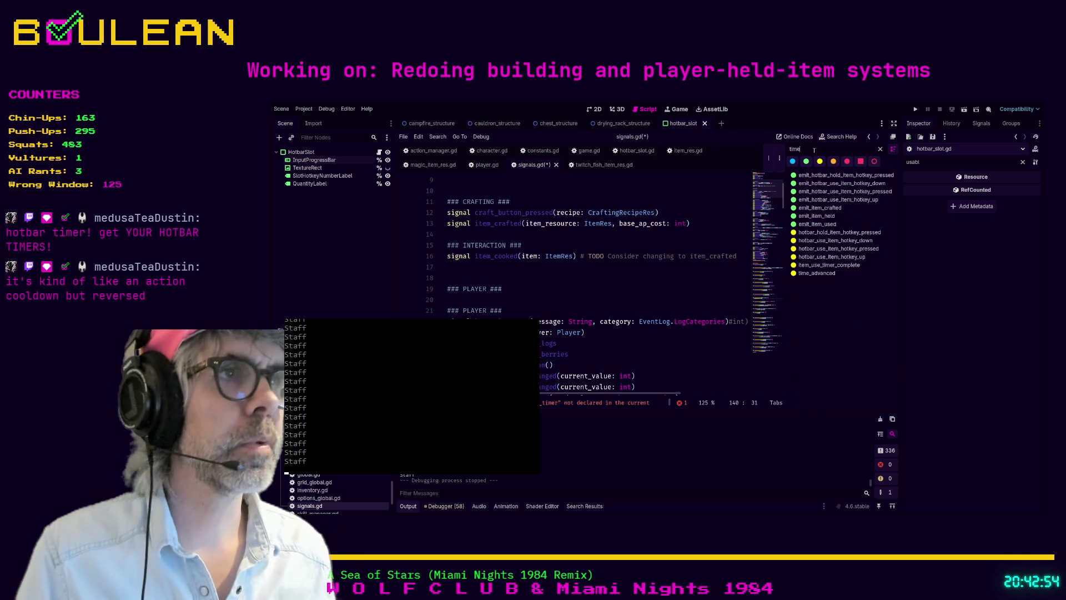
left_click(825, 208)
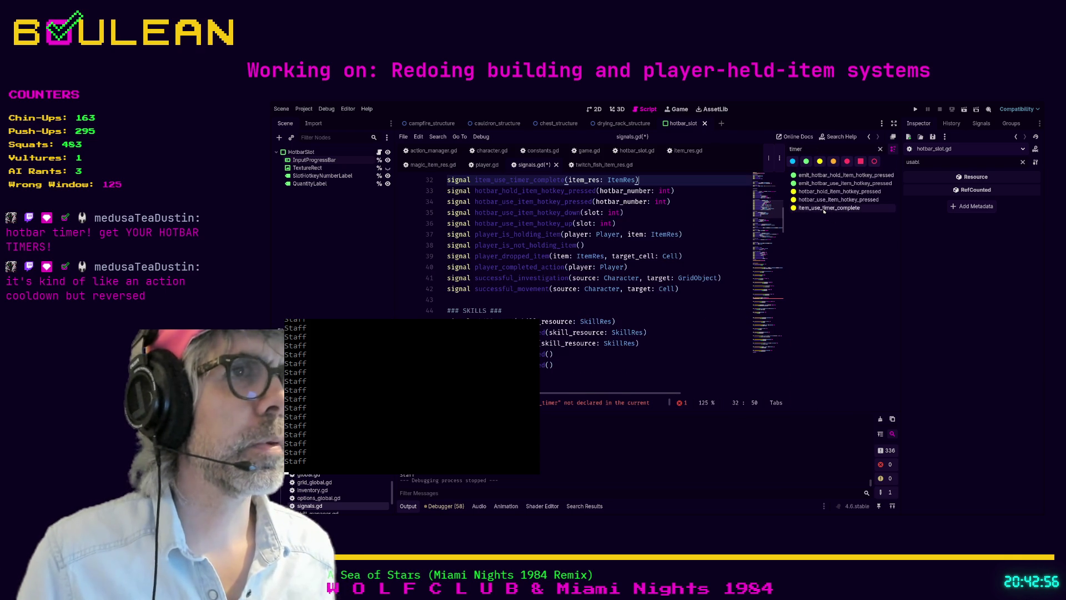
- Rename the signal to hotbar_use_timer_complete, move it among the hotbar signals, and save signals.gd
left_click(476, 179, "shift")
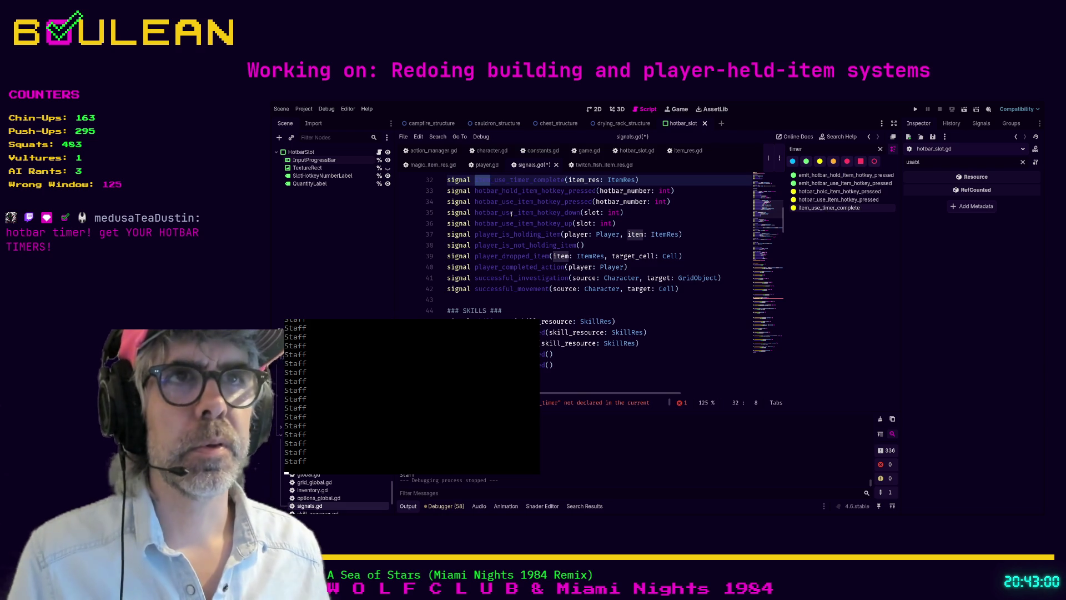
type("hotbar")
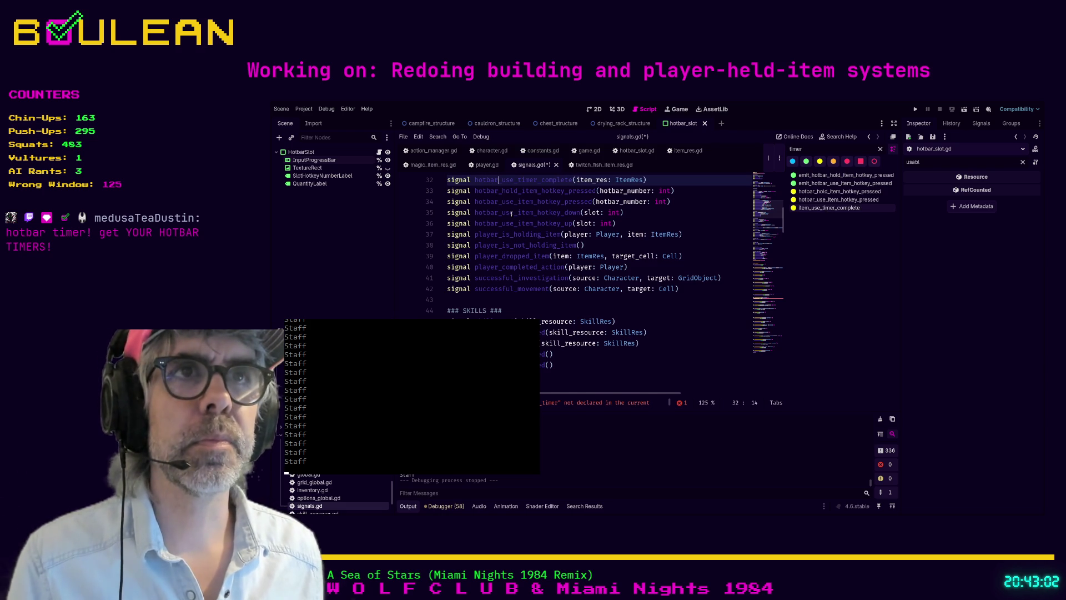
key("alt+Down")
key("alt+Down")
key("alt+Down")
key("alt+Down")
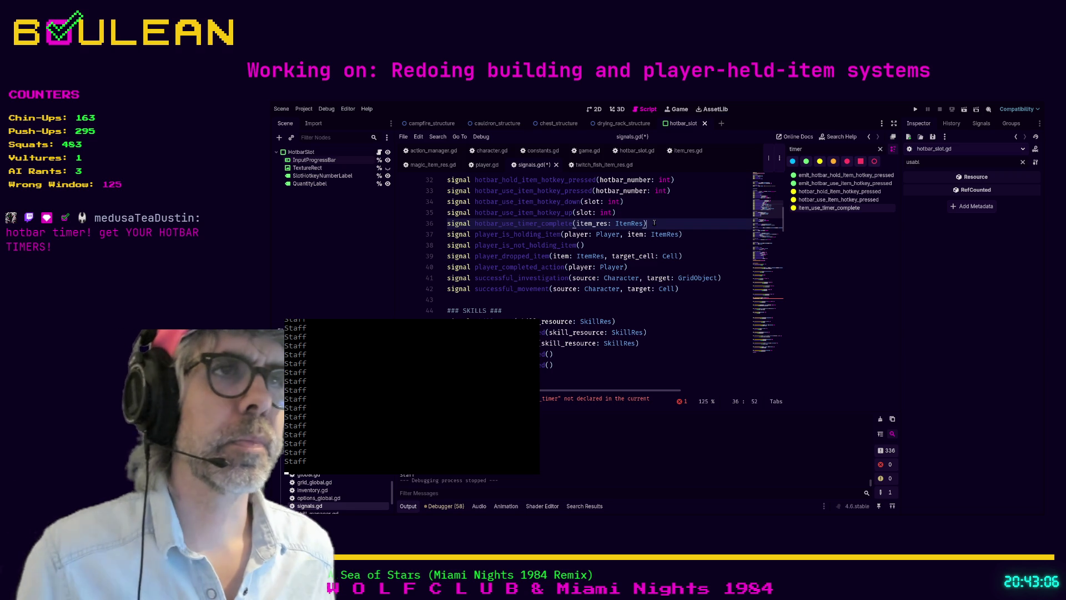
key("ctrl+s")
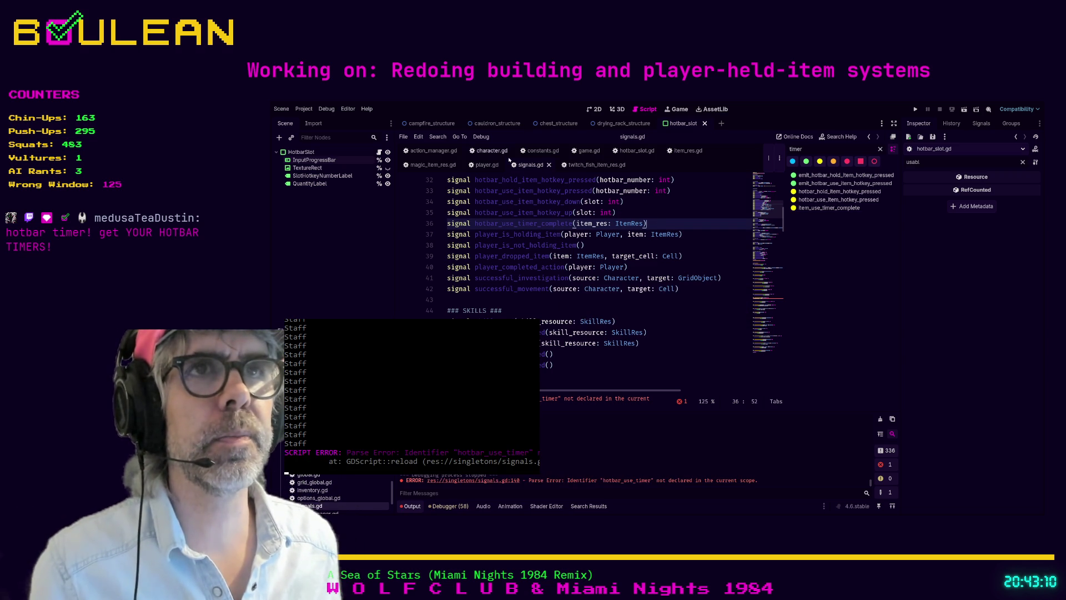
left_click(637, 150)
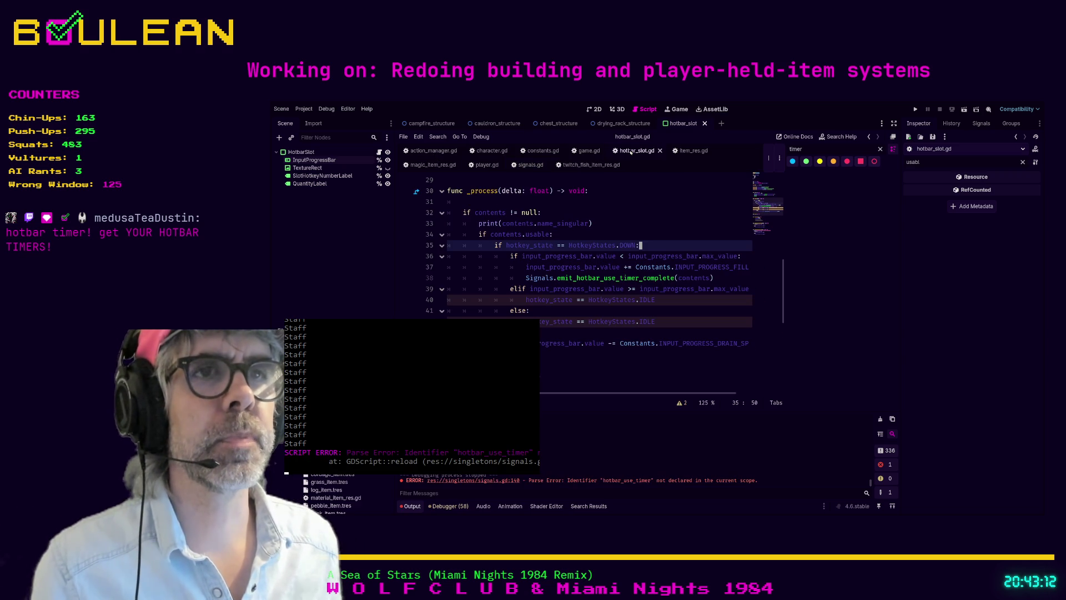
- Add a Signals.emit_hotbar_user_timer() call after idle-state line 40, then jump to its definition in signals.gd
left_click(669, 299)
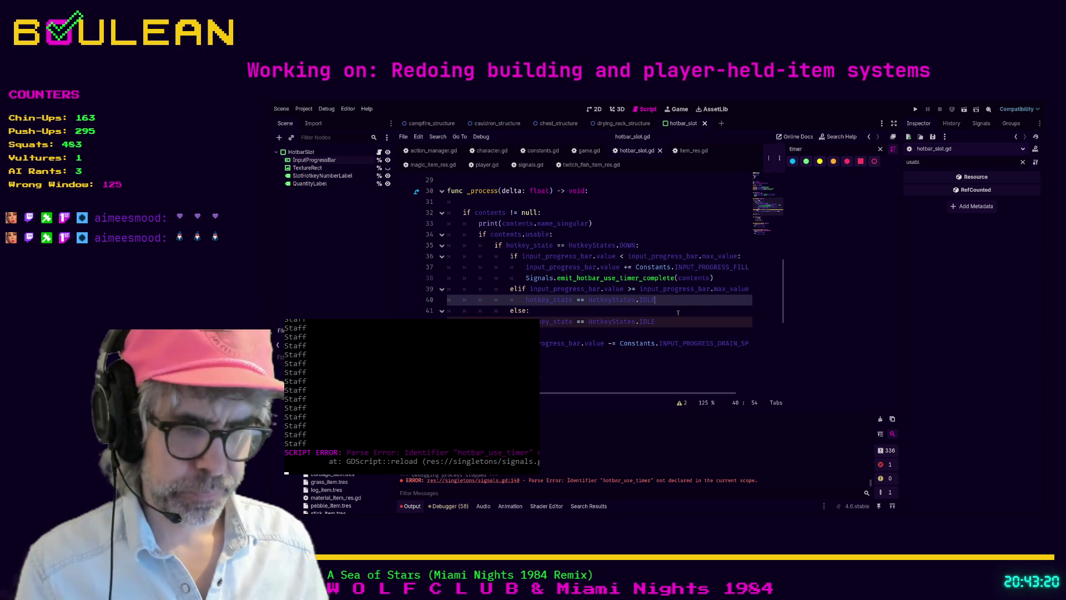
key("Return")
type("hotbar_")
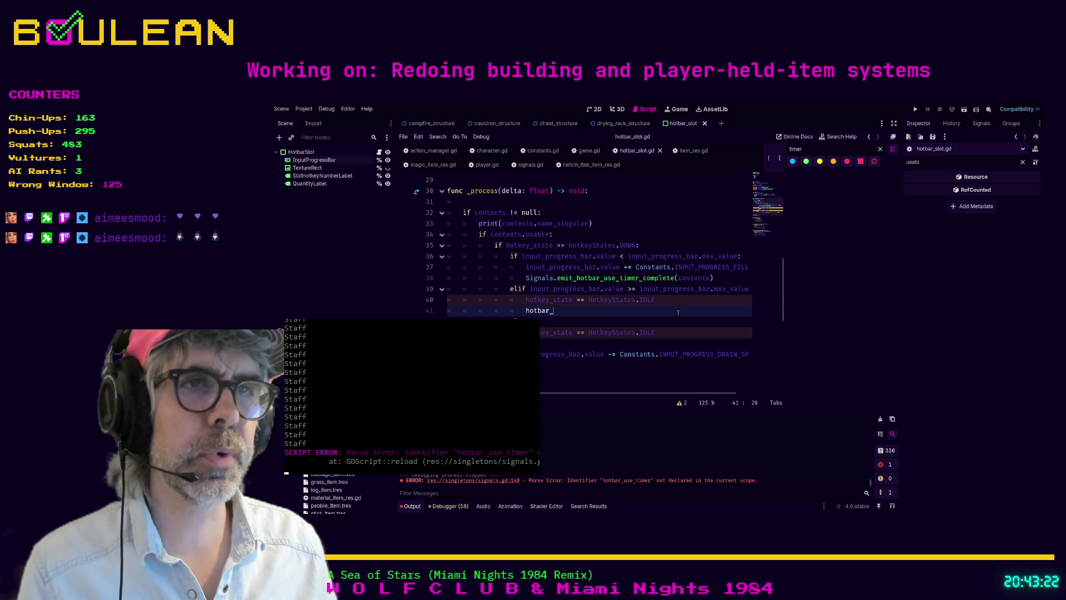
type("use_timer")
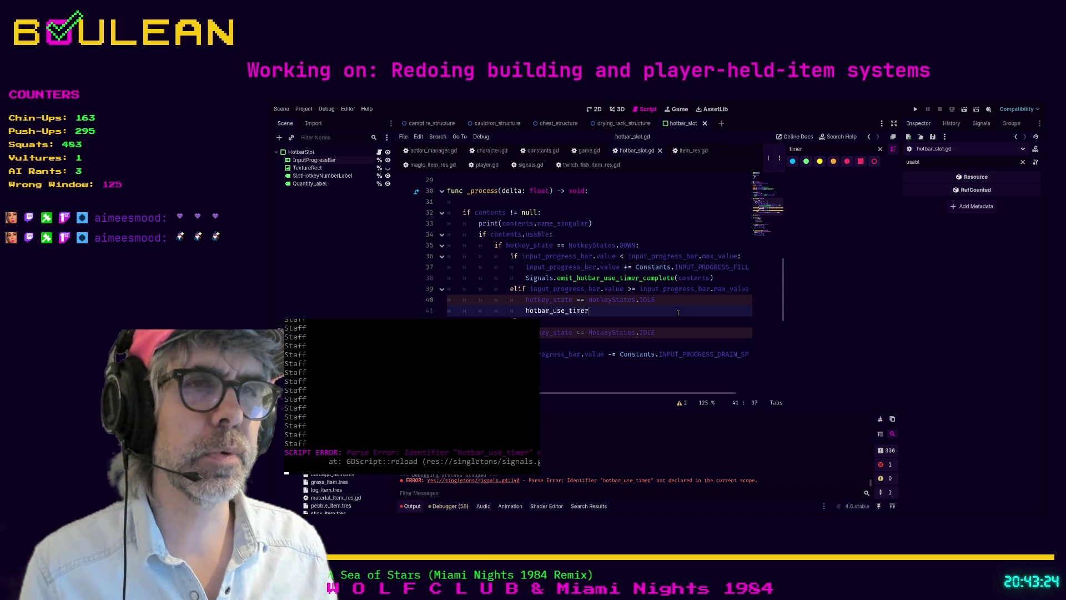
key("ctrl+BackSpace")
type("Sig")
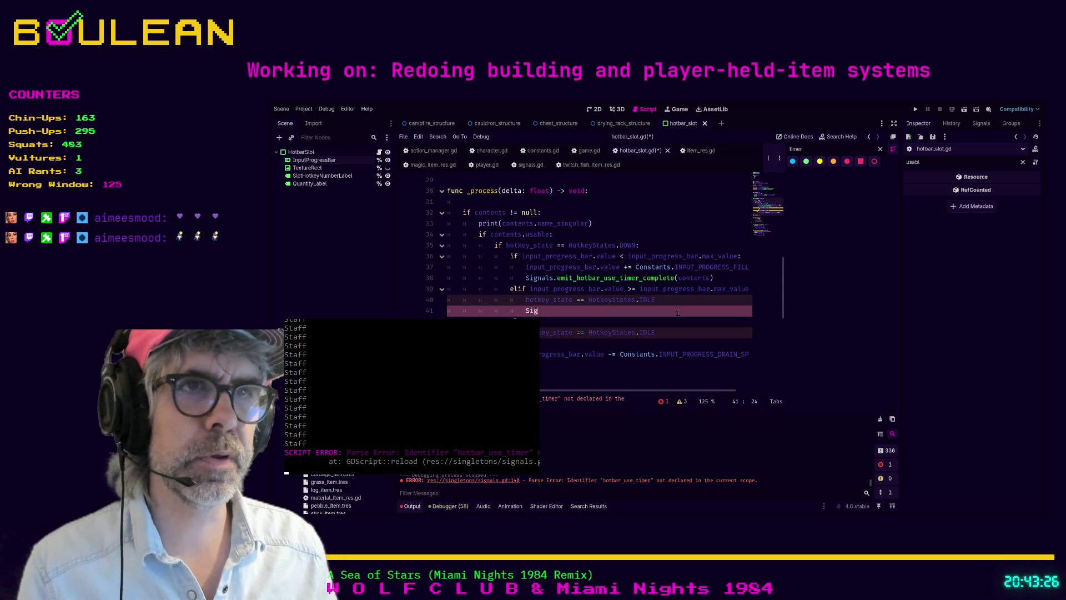
type("nalst_")
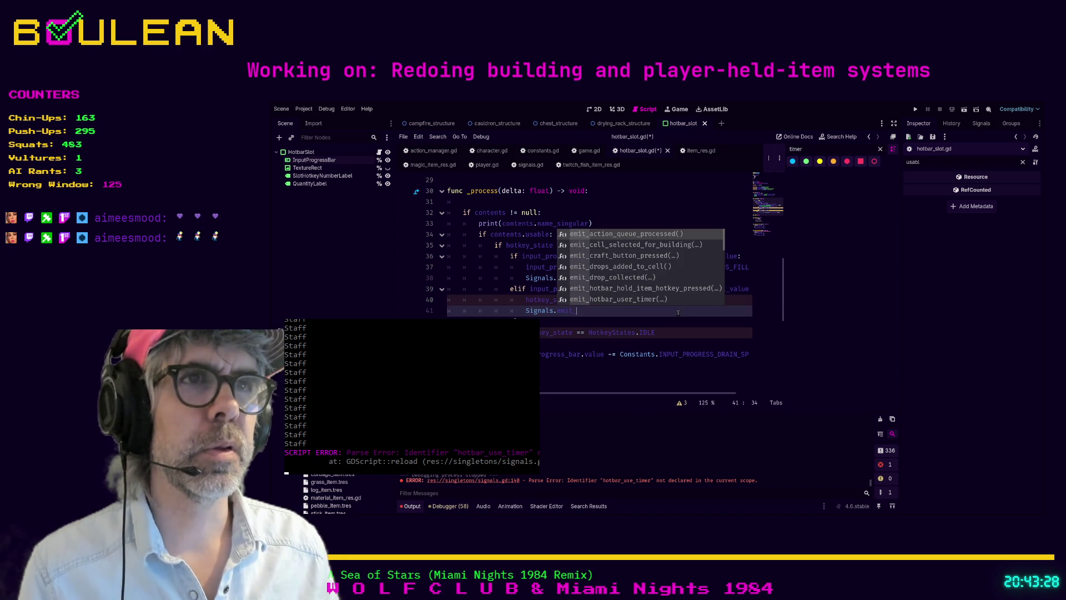
type("hotba")
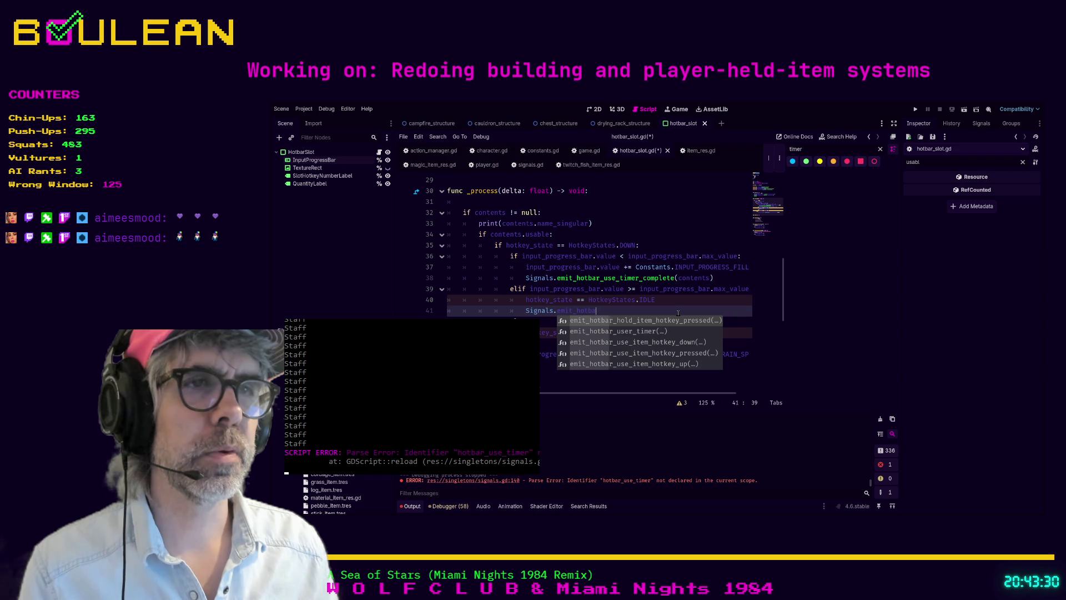
type("r_use")
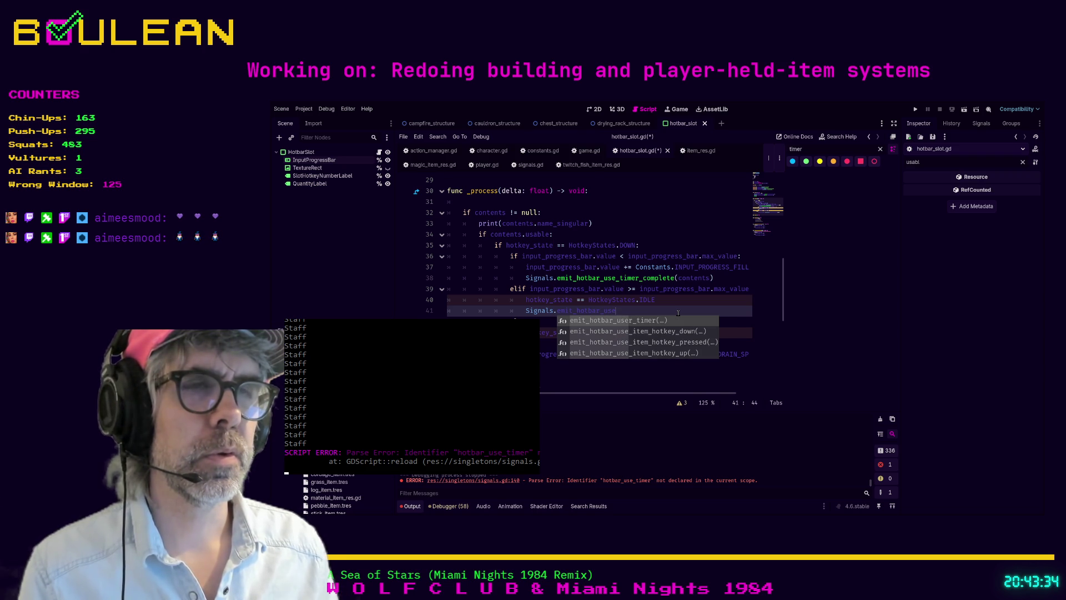
type("r_timer(")
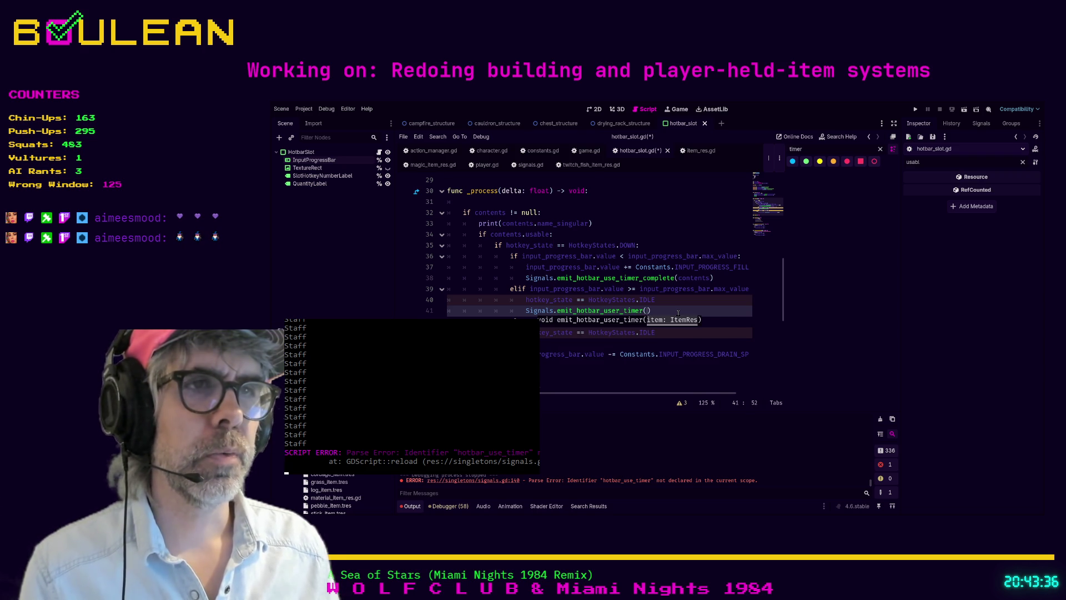
key("Return")
left_click(621, 308, "ctrl")
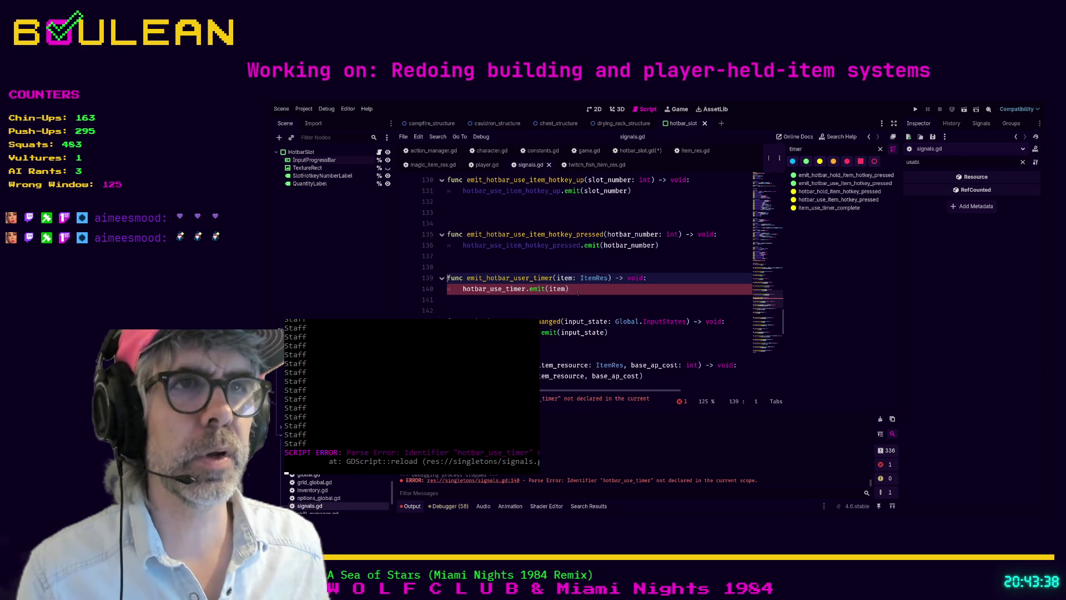
- In signals.gd, rename the function to emit_hotbar_user_timer_complete, make it emit hotbar_use_timer_complete, and save
left_click(553, 278)
type("_complete")
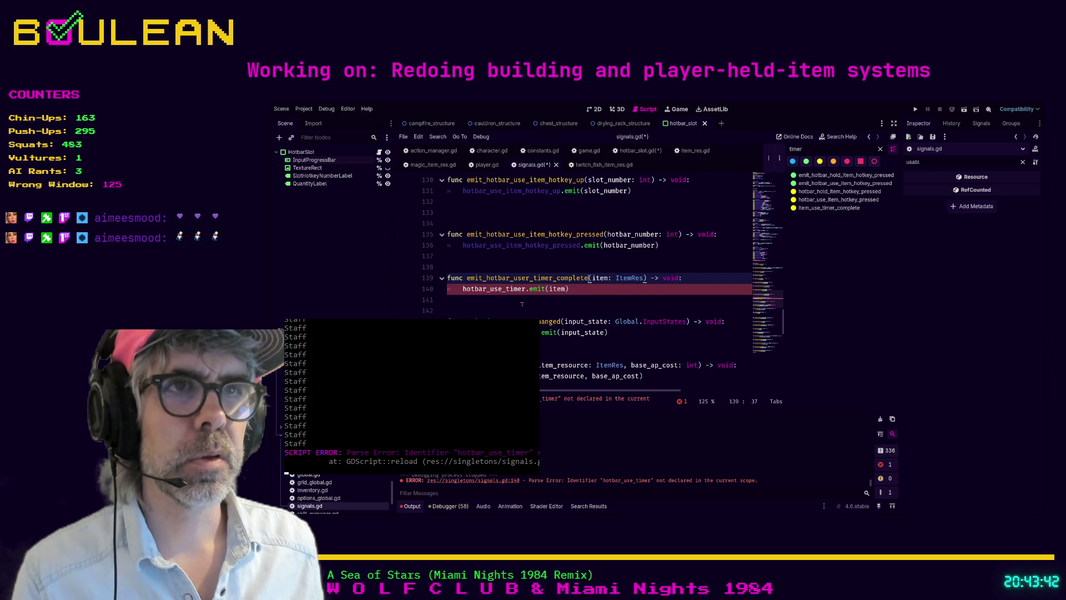
left_click(526, 289)
type("_")
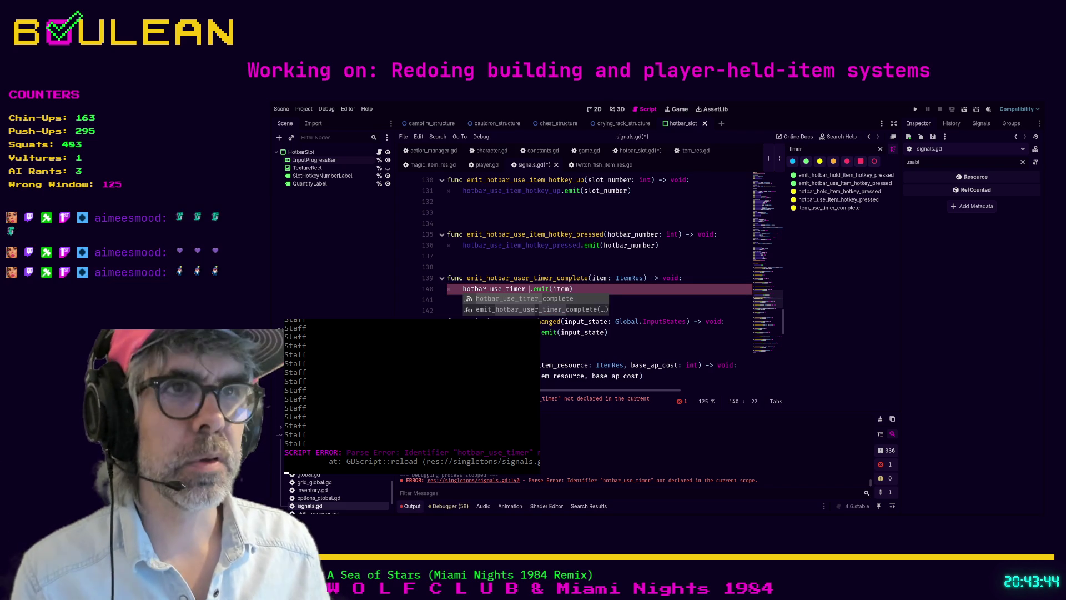
key("Return")
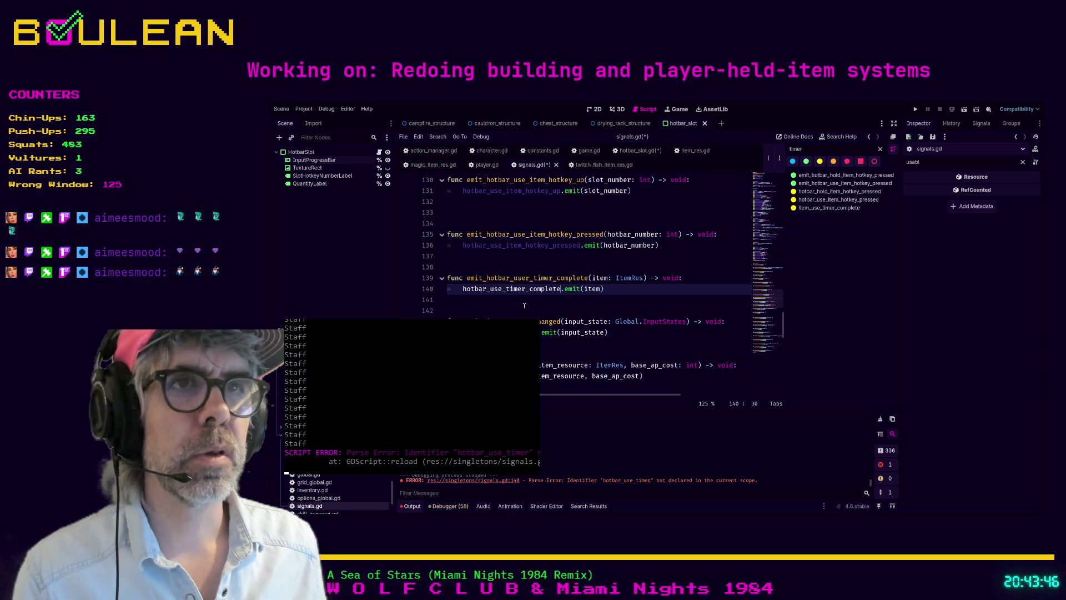
left_click(524, 306)
key("ctrl+s")
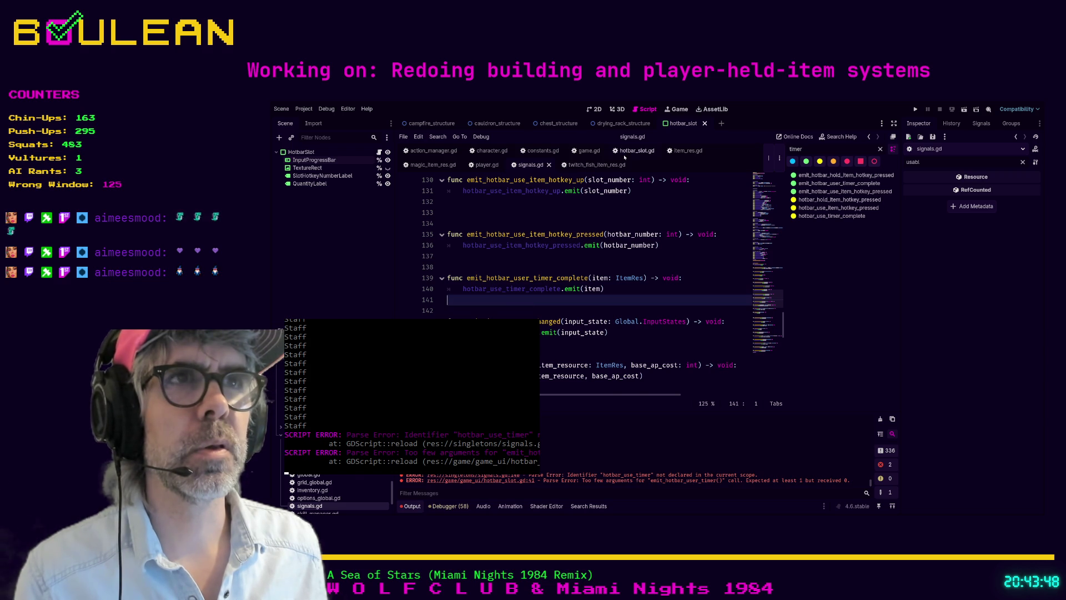
- In hotbar_slot.gd, change the call to emit_hotbar_user_timer_complete passing contents
left_click(634, 150)
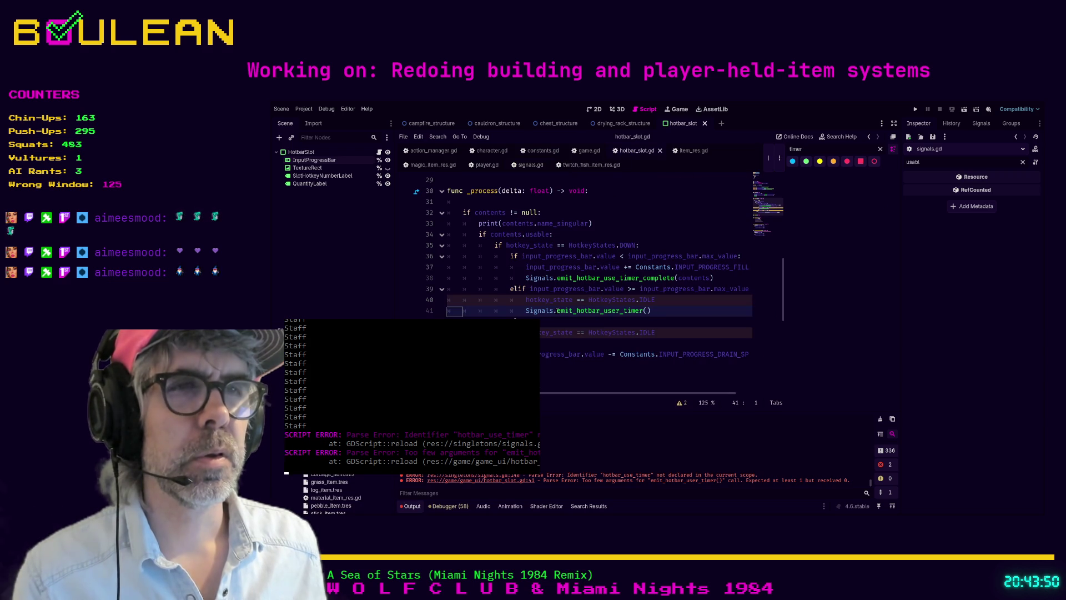
left_click(644, 310)
type("_comp")
key("Return")
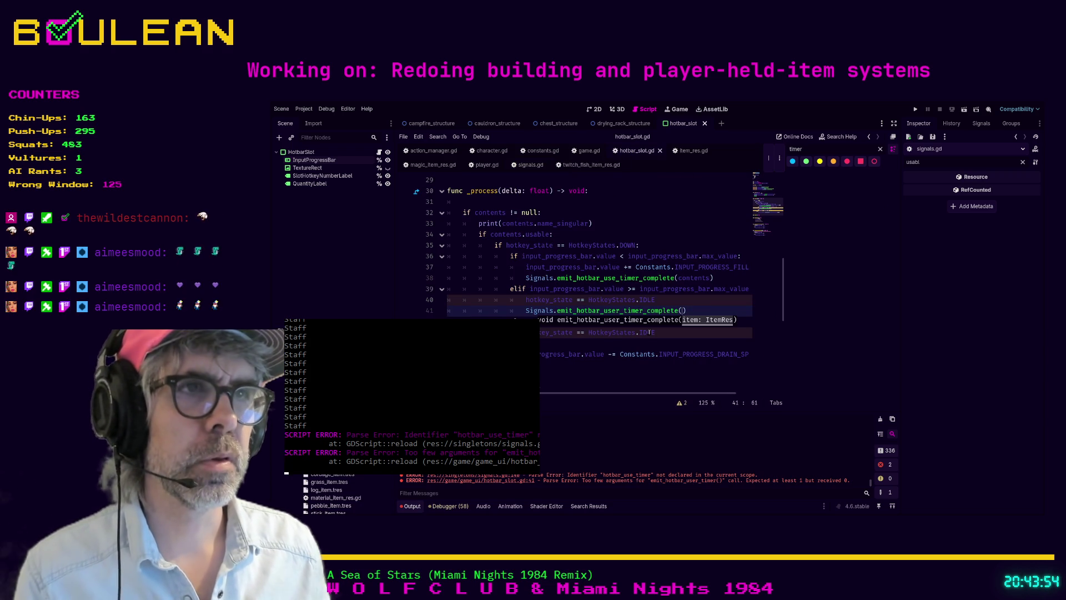
type("contents")
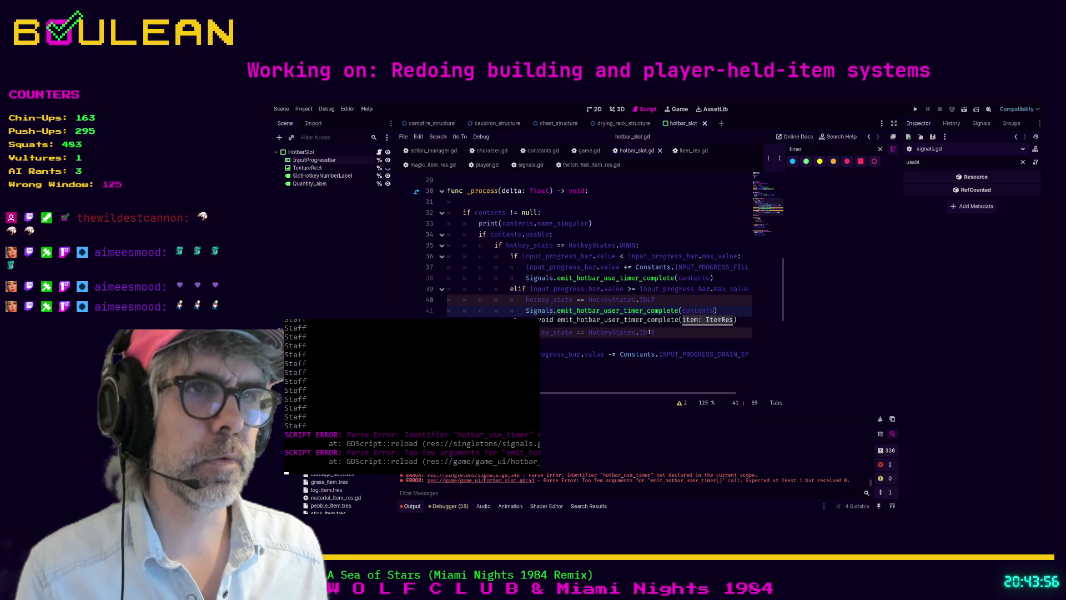
- Replace the duplicate emit call on line 41 with else:, save hotbar_slot.gd, and open player.gd
left_click(561, 324)
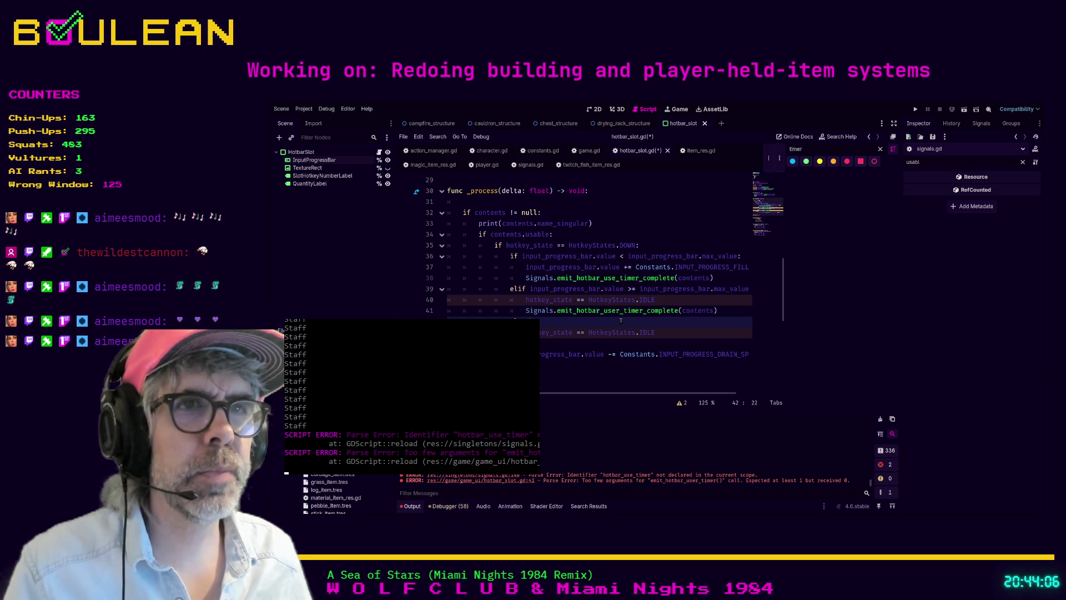
left_click(725, 310)
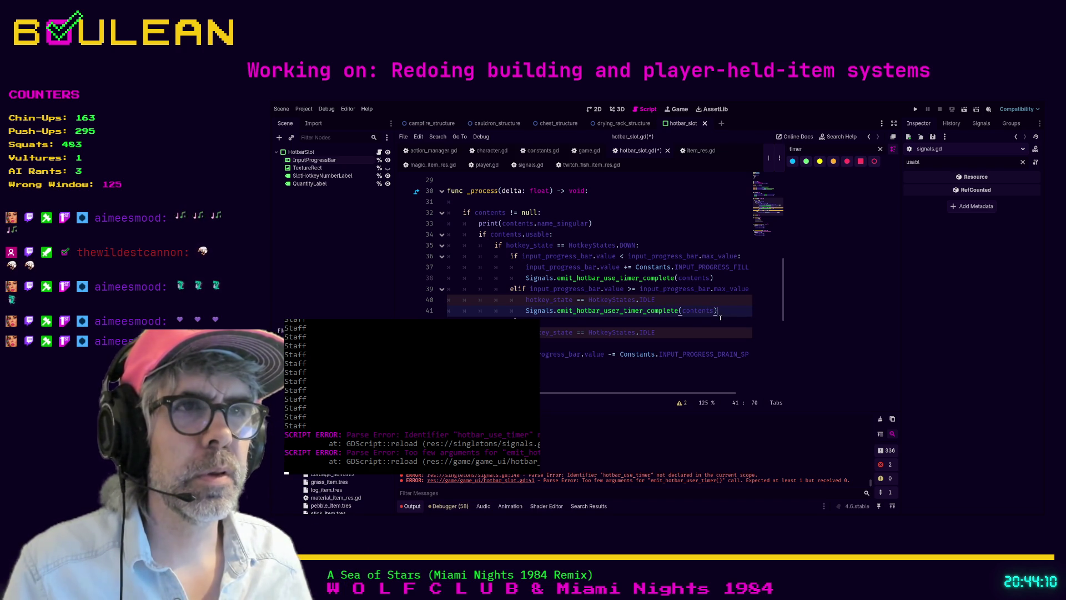
key("shift+Home")
key("shift+Home")
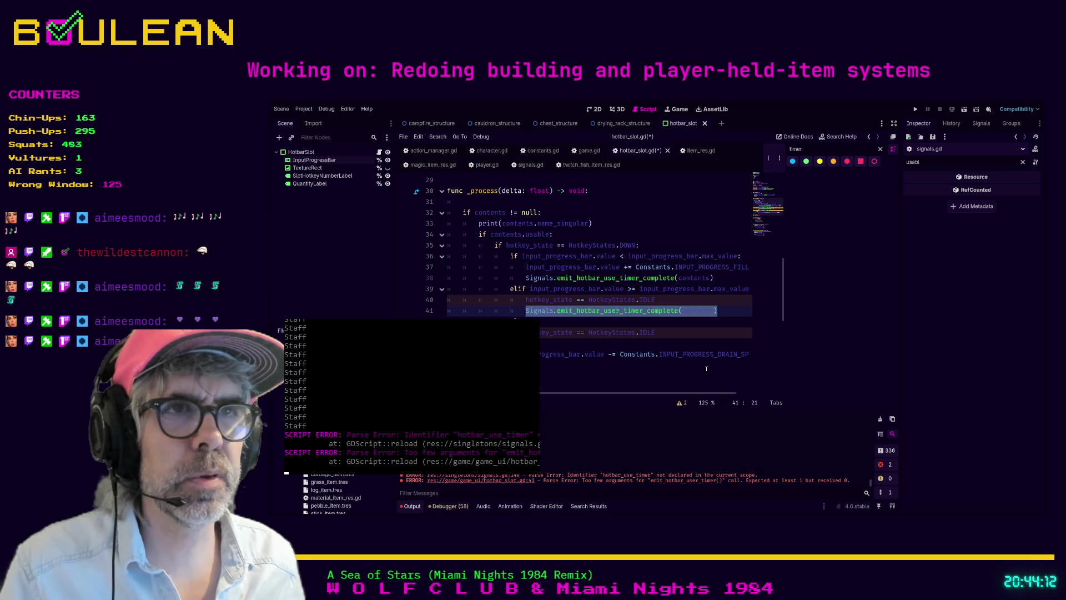
key("BackSpace")
type("else:")
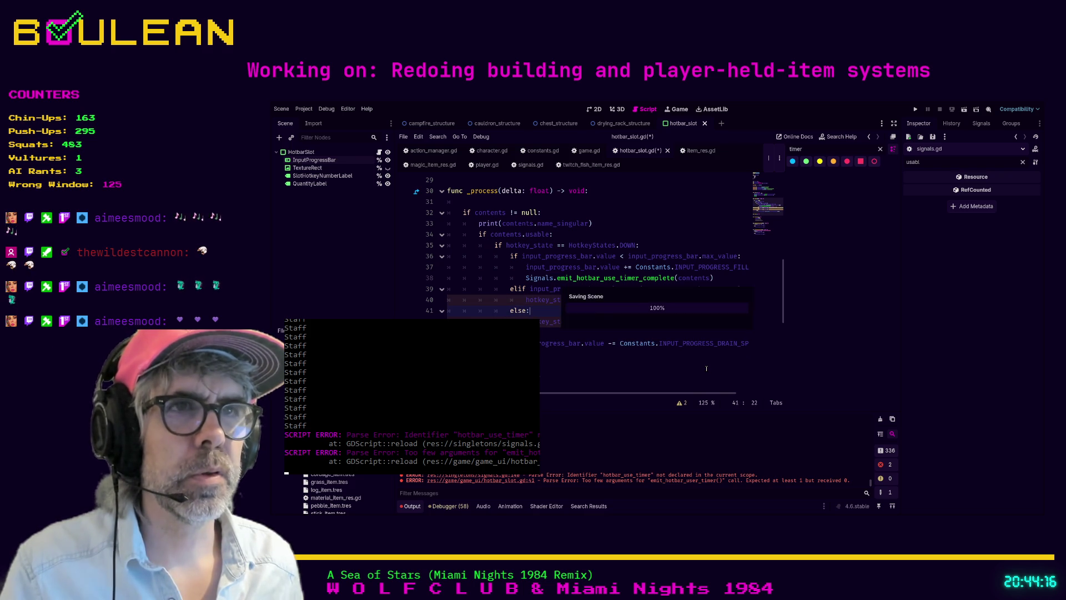
key("ctrl+s")
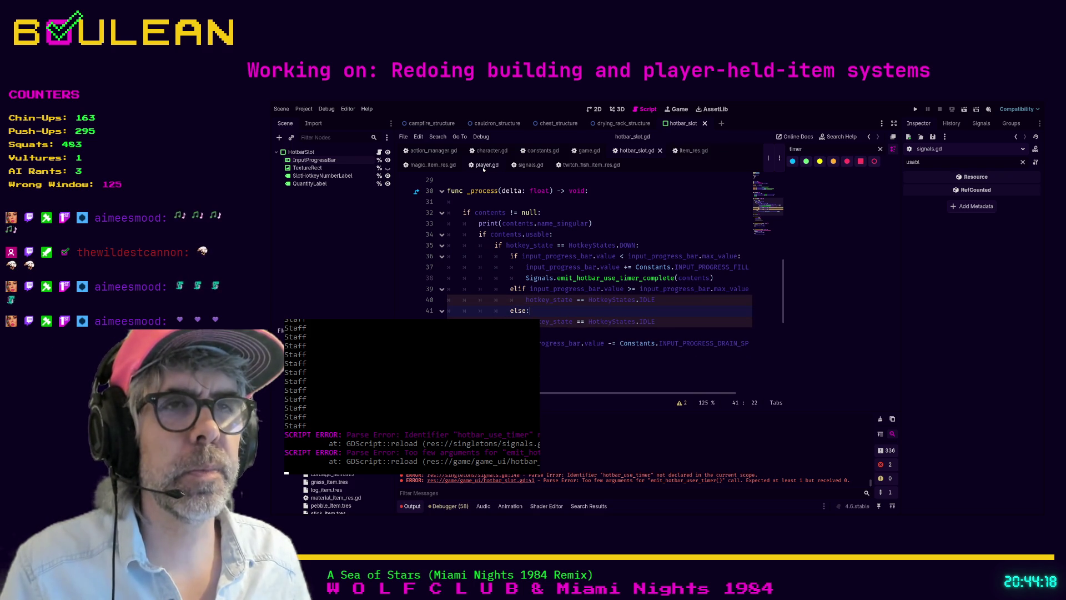
left_click(484, 169)
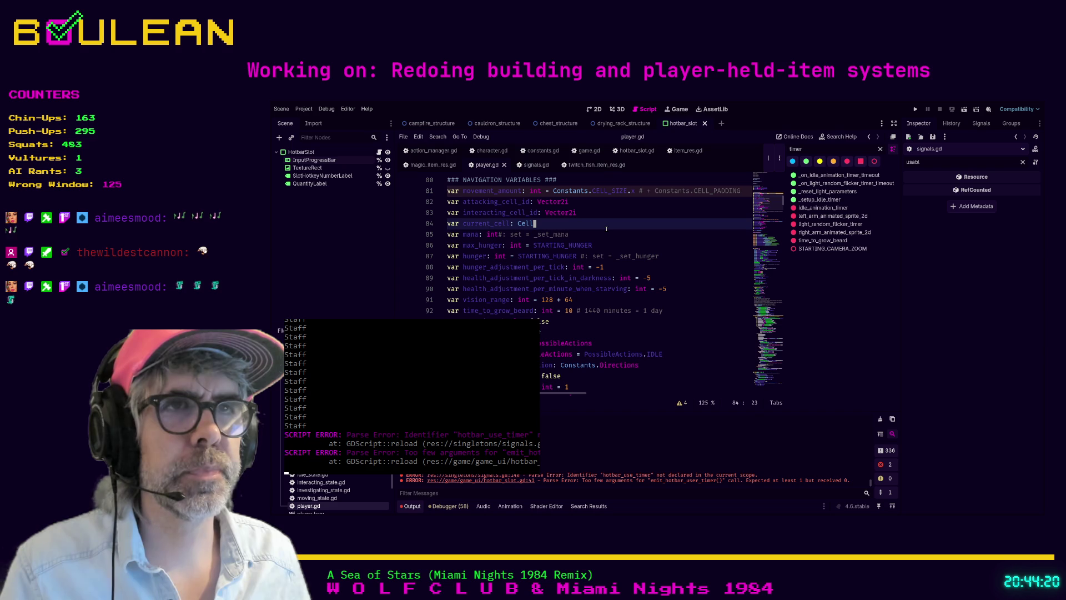
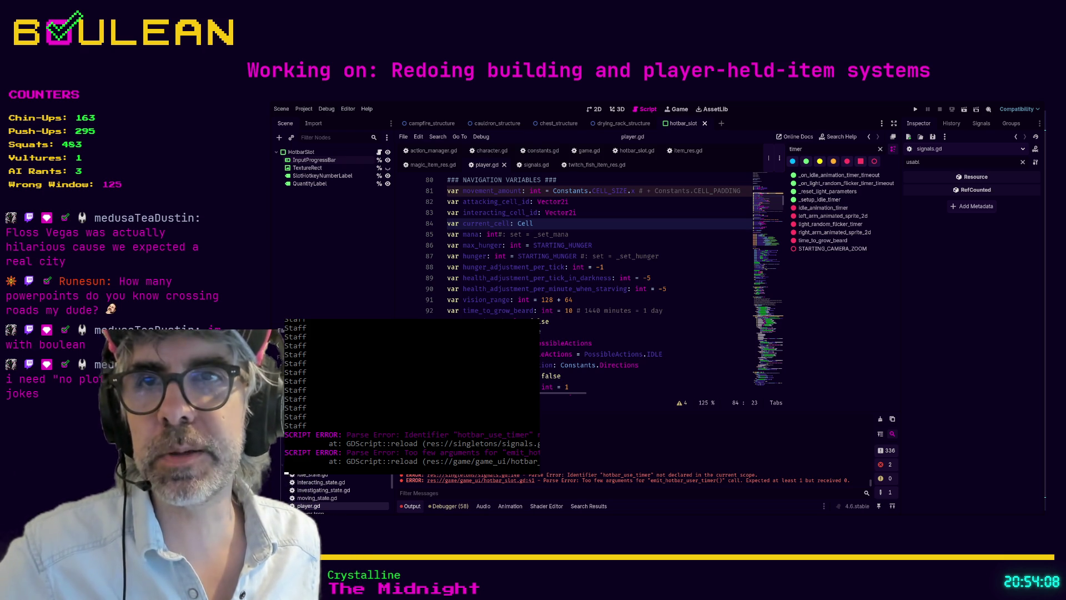
- Stop the running game, toggle Distraction Free Mode, and review the code around lines 88–99
key("F8")
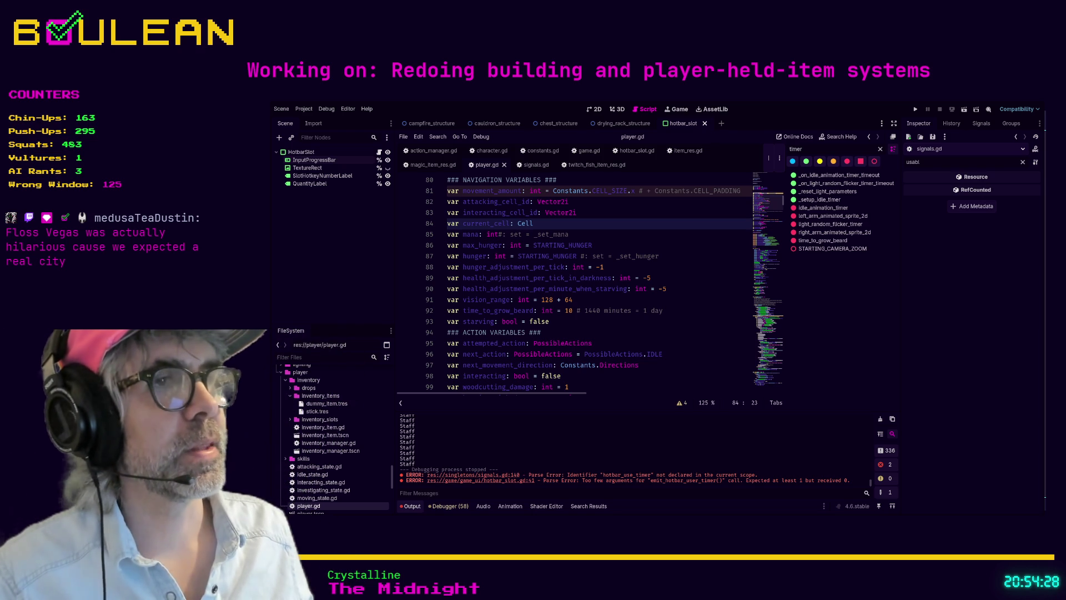
left_click(669, 314)
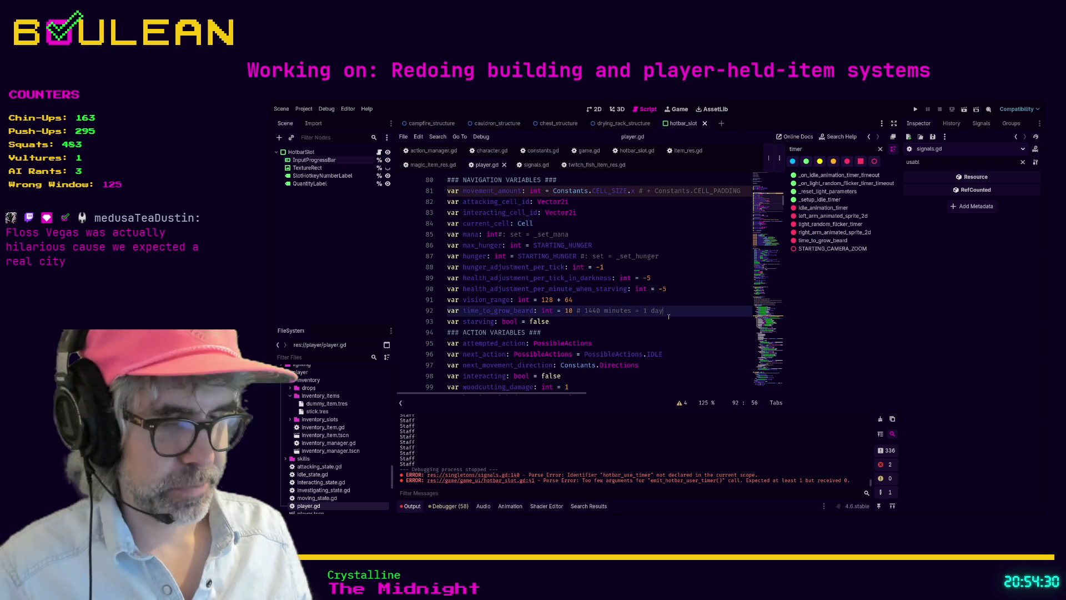
key("ctrl+shift+F11")
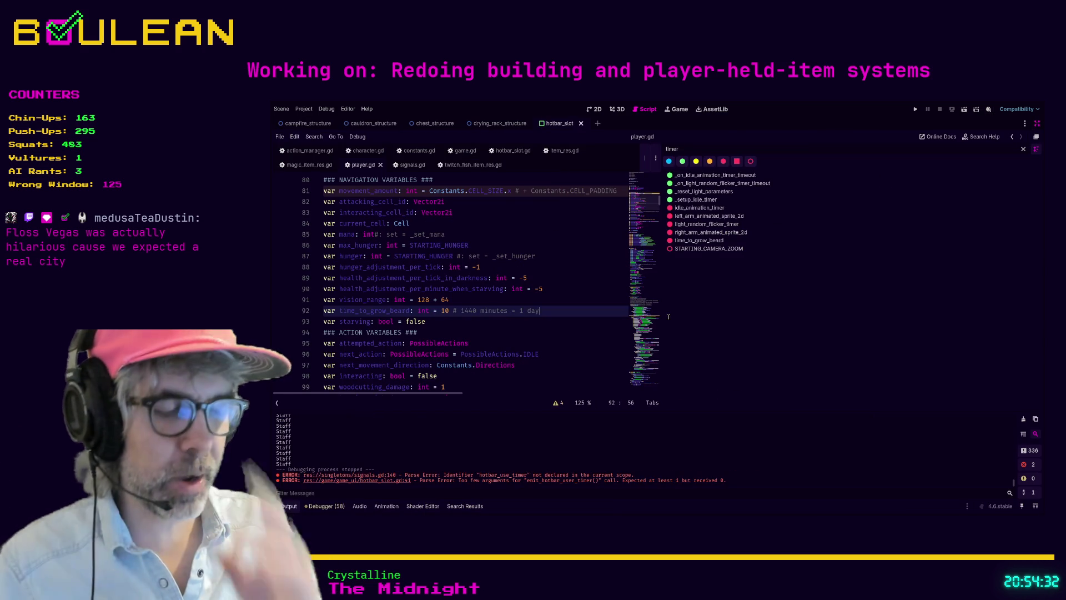
key("ctrl+shift+F11")
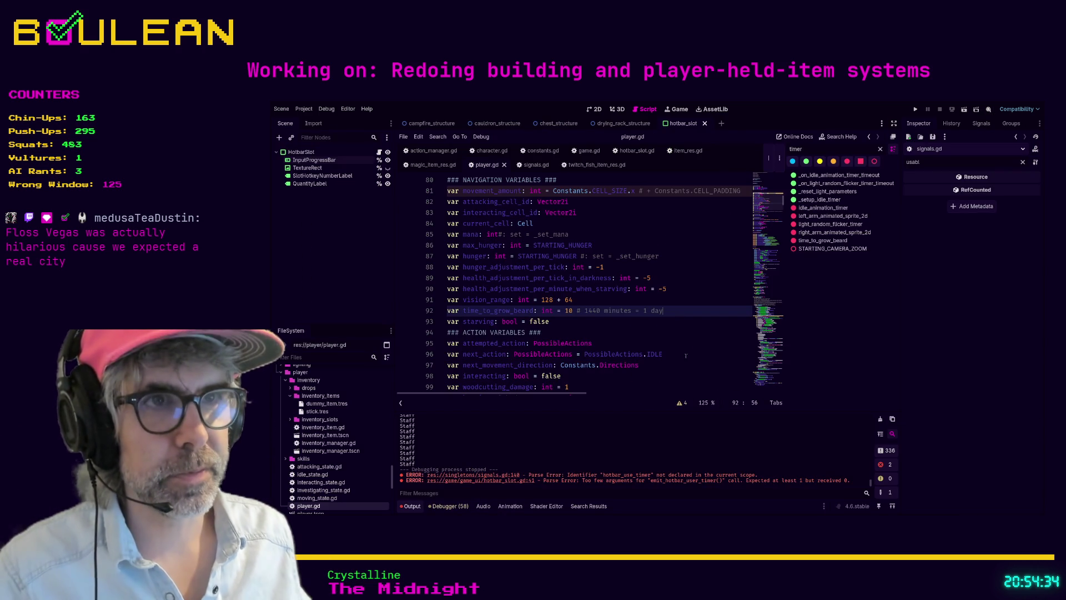
left_click(693, 350)
scroll(684, 357, "down", 1)
left_click(680, 352)
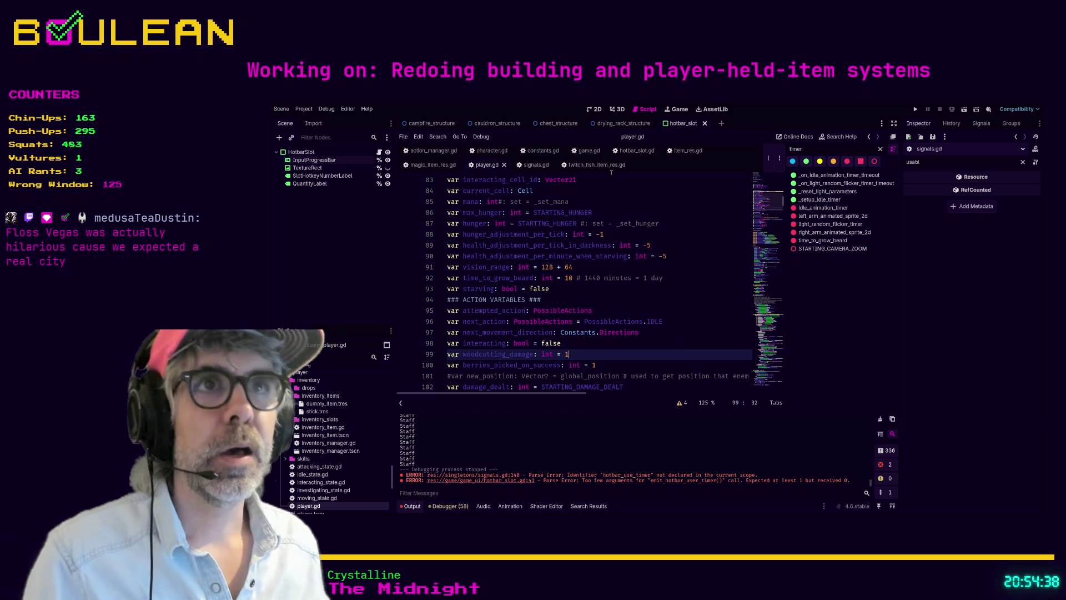
left_click(715, 234)
- Hide the side docks again and drag the method-list divider right to widen the code
key("ctrl+shift+F11")
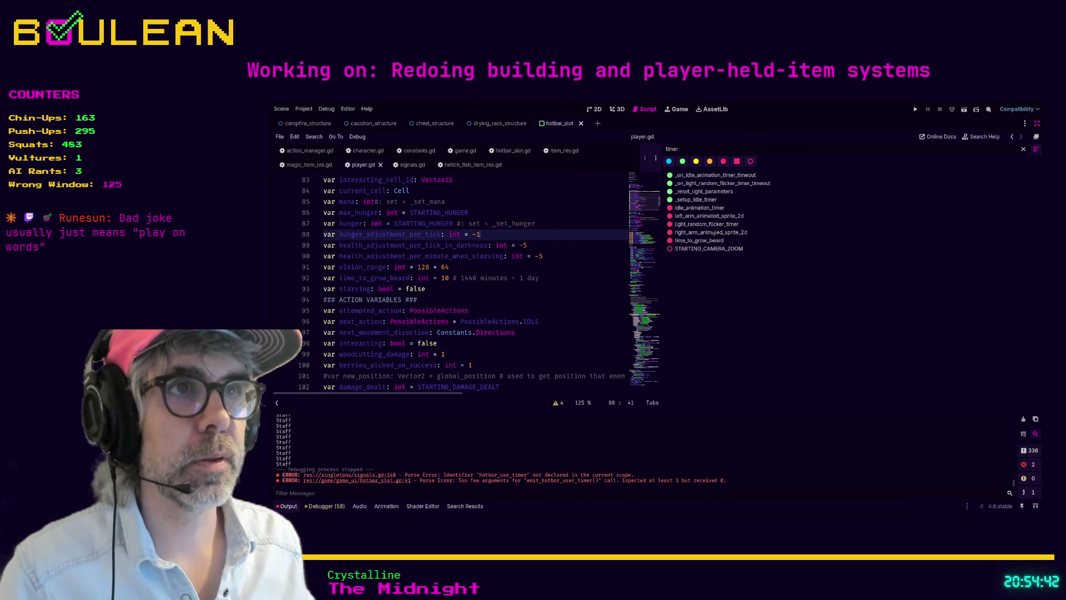
left_click_drag(663, 276, 859, 272)
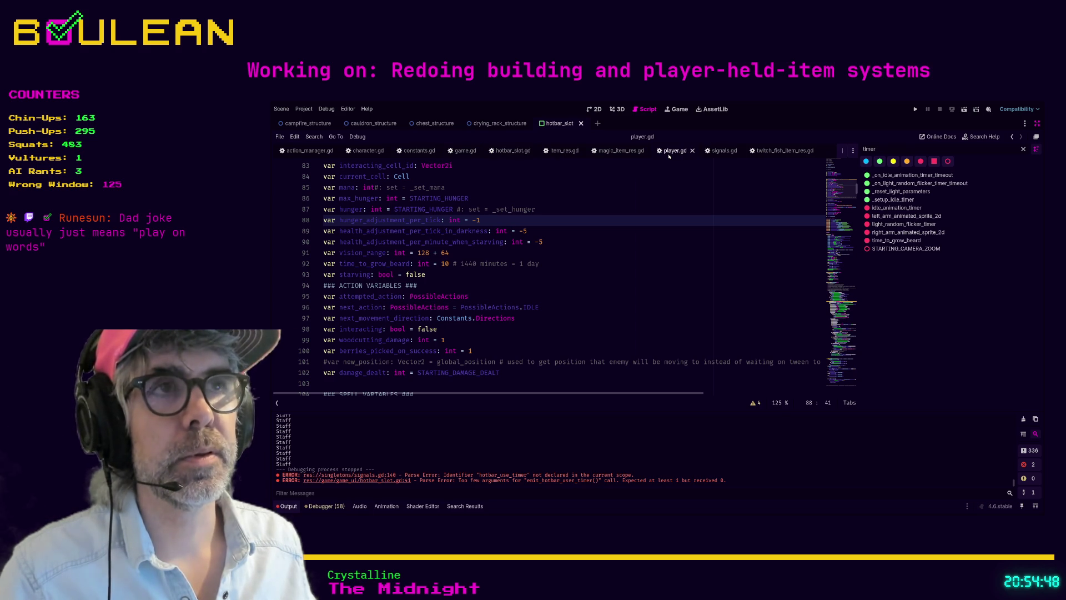
scroll(813, 232, "down", 6)
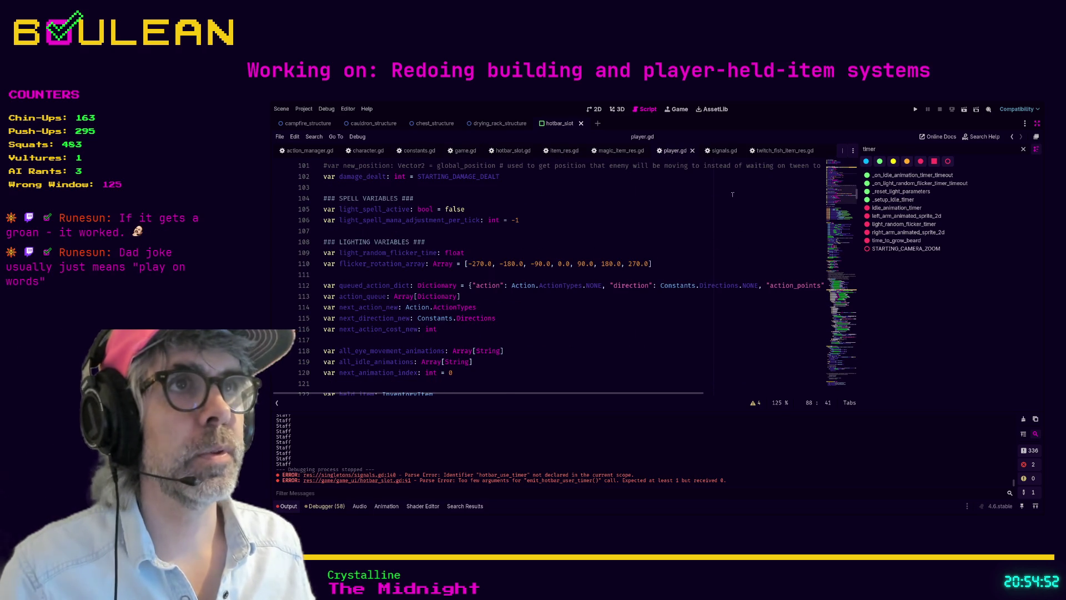
left_click(893, 148)
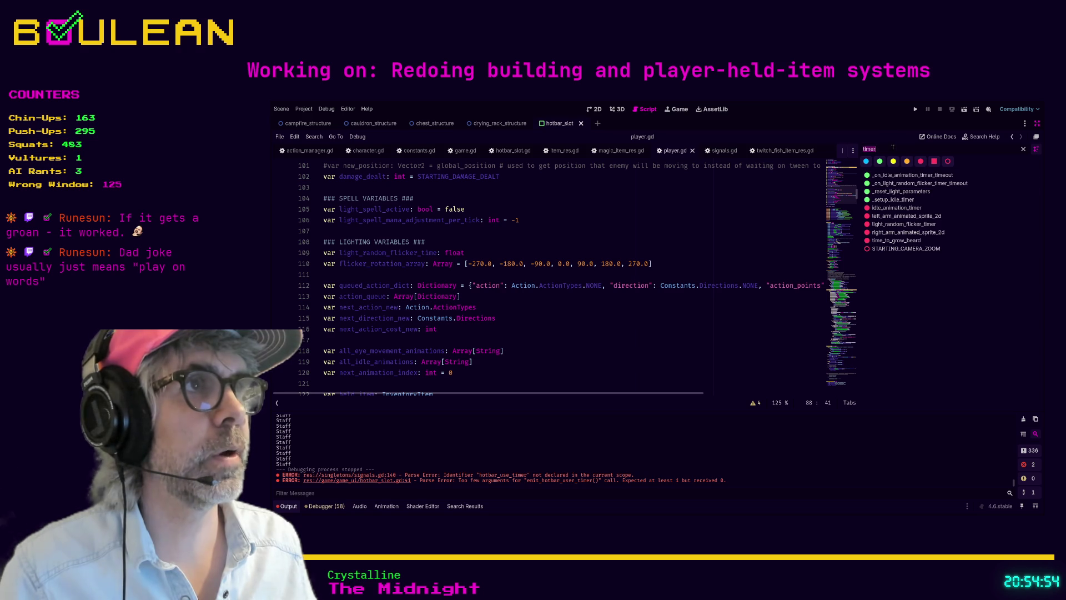
- Clear the method filter, jump to _ready, and add a Signals.hotbar_hold_item_hotkey_pressed line after line 155
key("BackSpace")
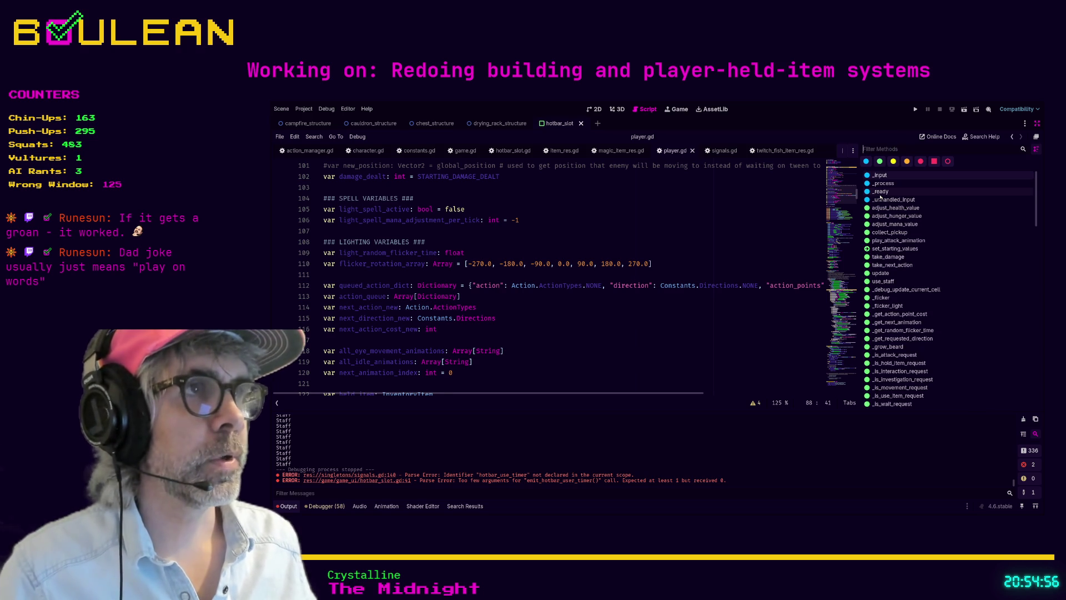
left_click(880, 193)
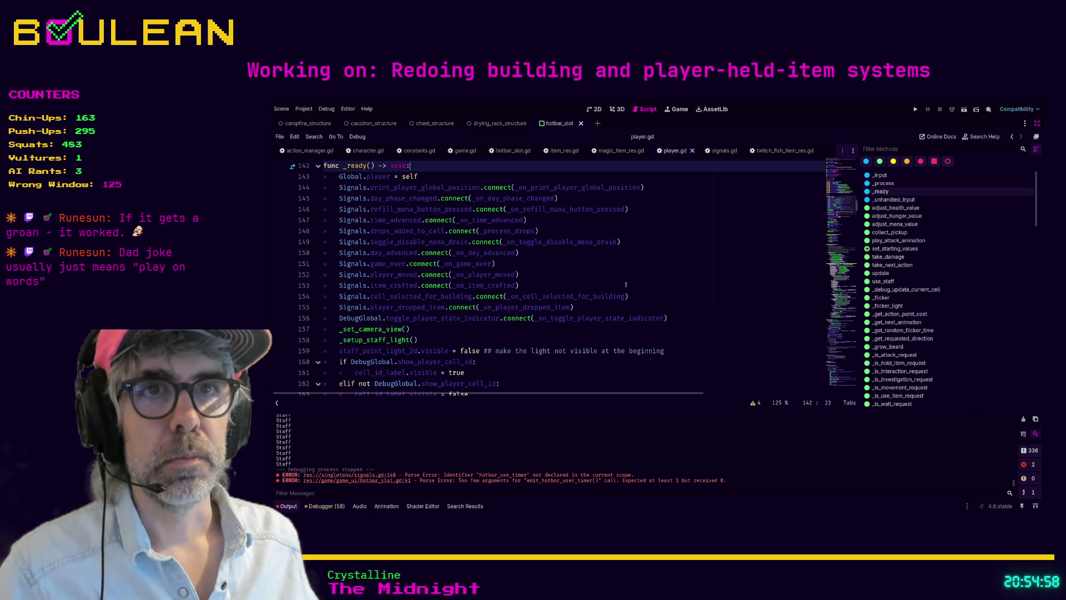
left_click(643, 308)
key("Return")
type("S")
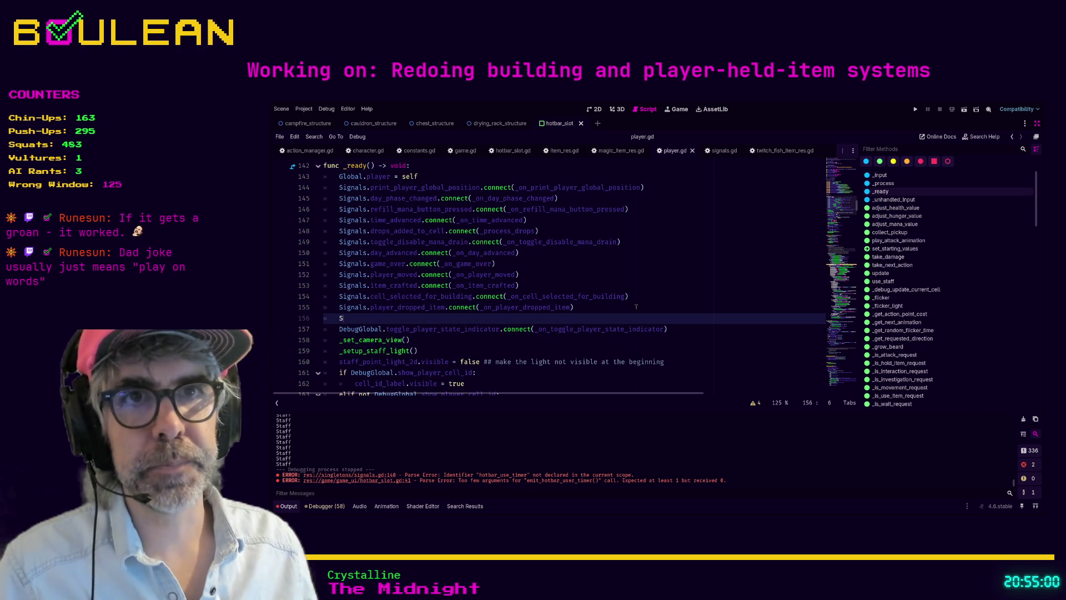
type("ignals.hoth")
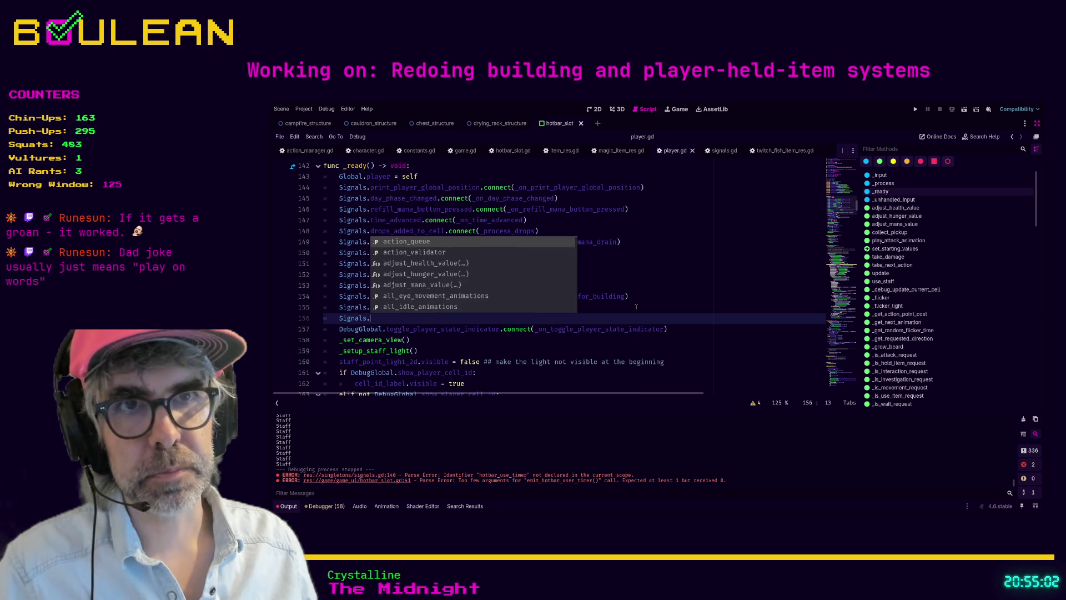
key("BackSpace")
type("bar")
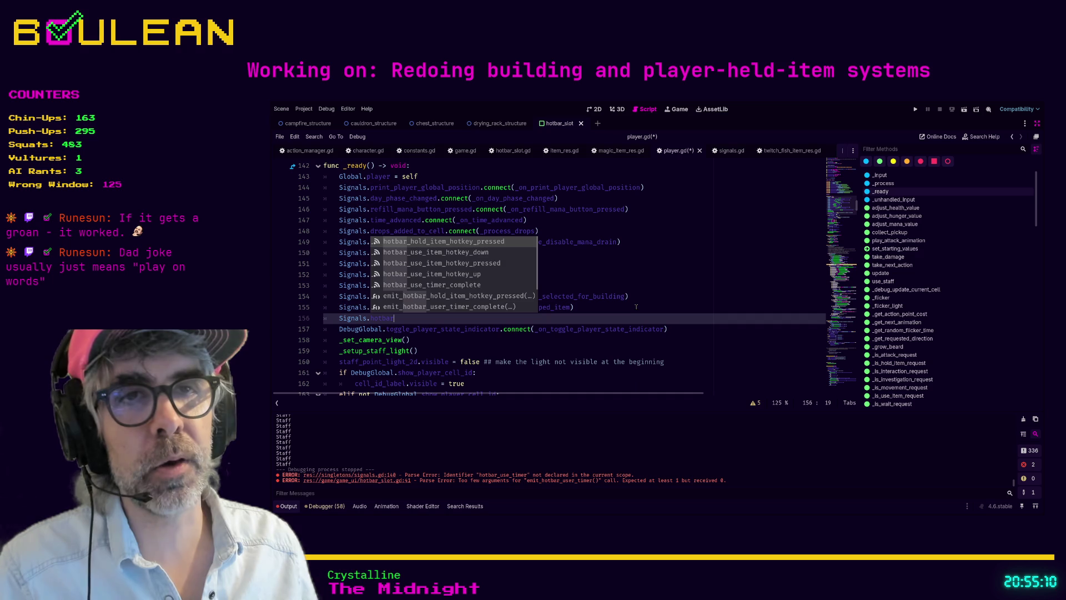
key("Return")
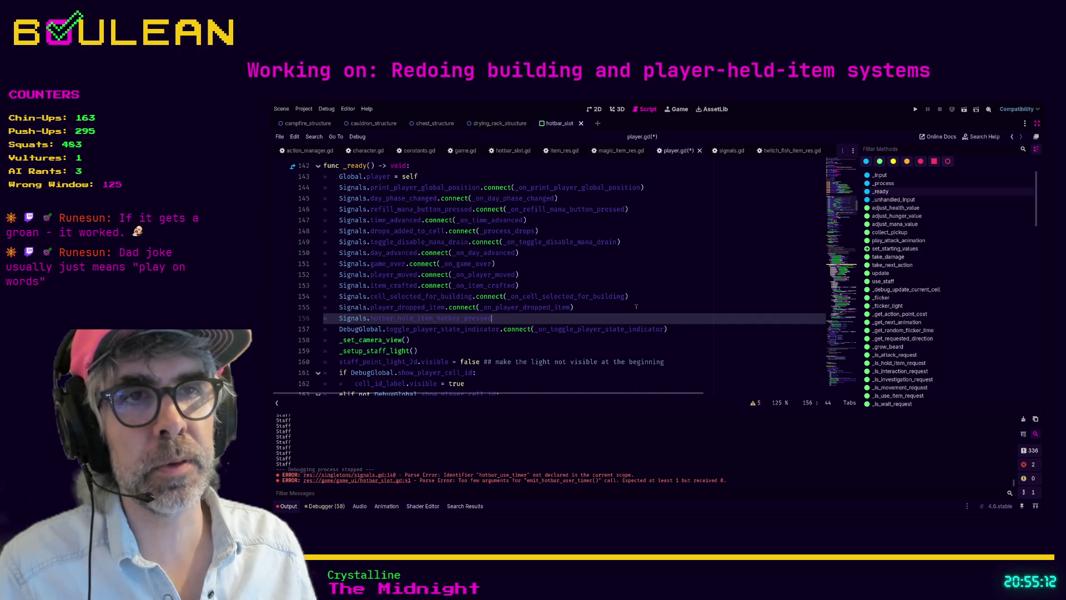
- Start connecting it to an _on_hotbar_hold_item_ handler, then comment the unfinished line out
type(".")
key("BackSpace")
type("(")
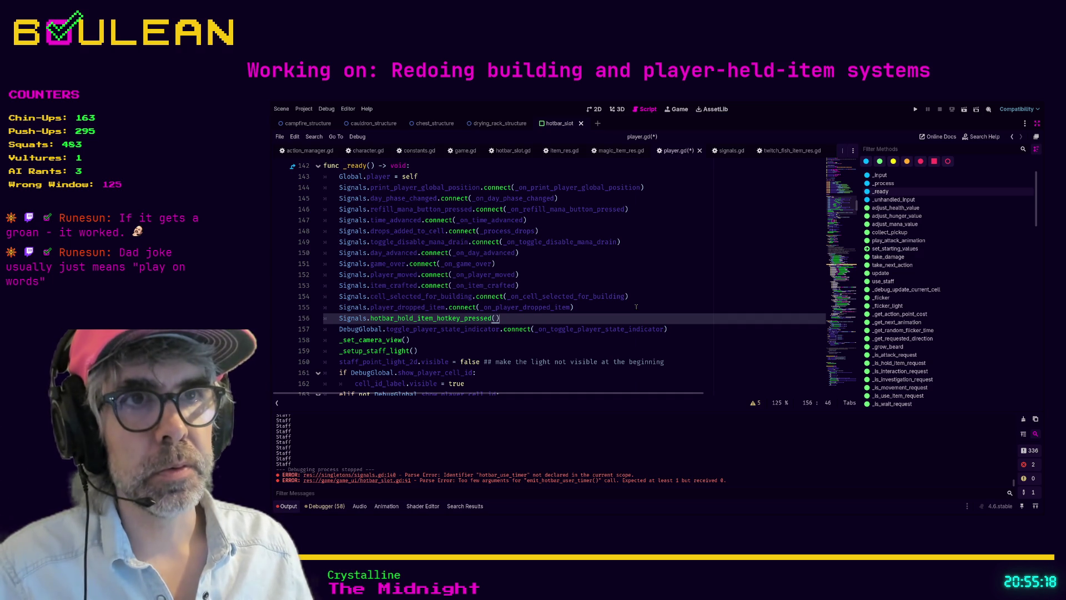
key("BackSpace")
type("_on_player")
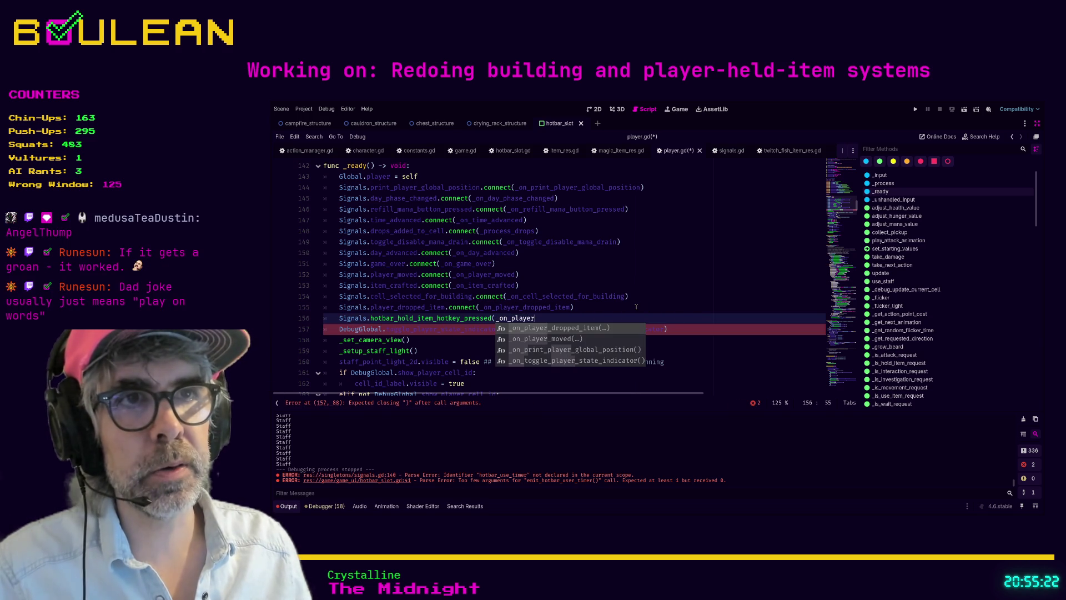
type("_")
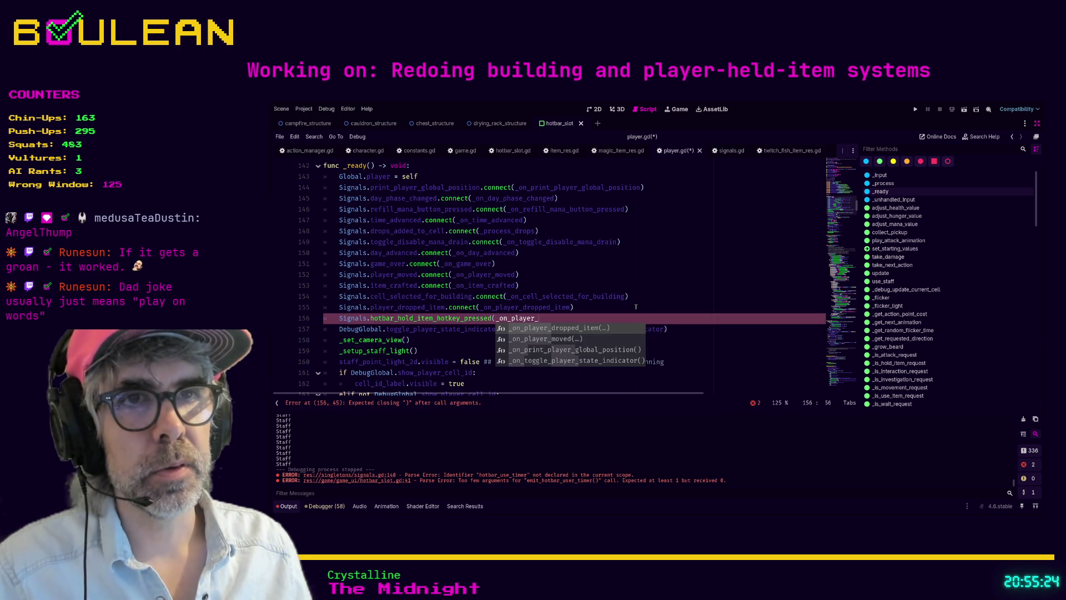
key("BackSpace")
key("BackSpace")
key("BackSpace")
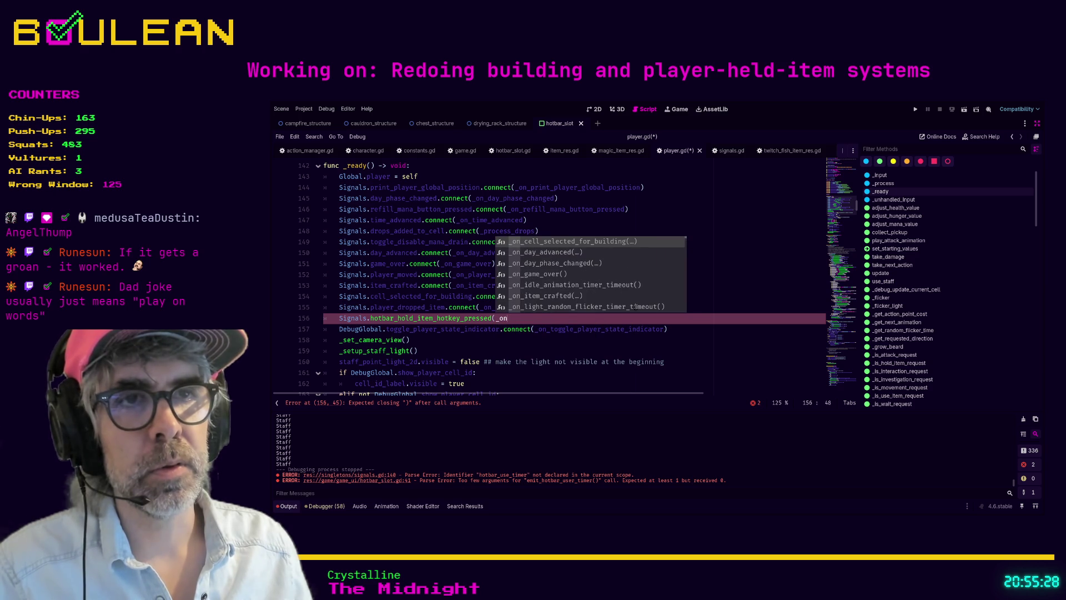
type(")")
key("BackSpace")
type("_ho")
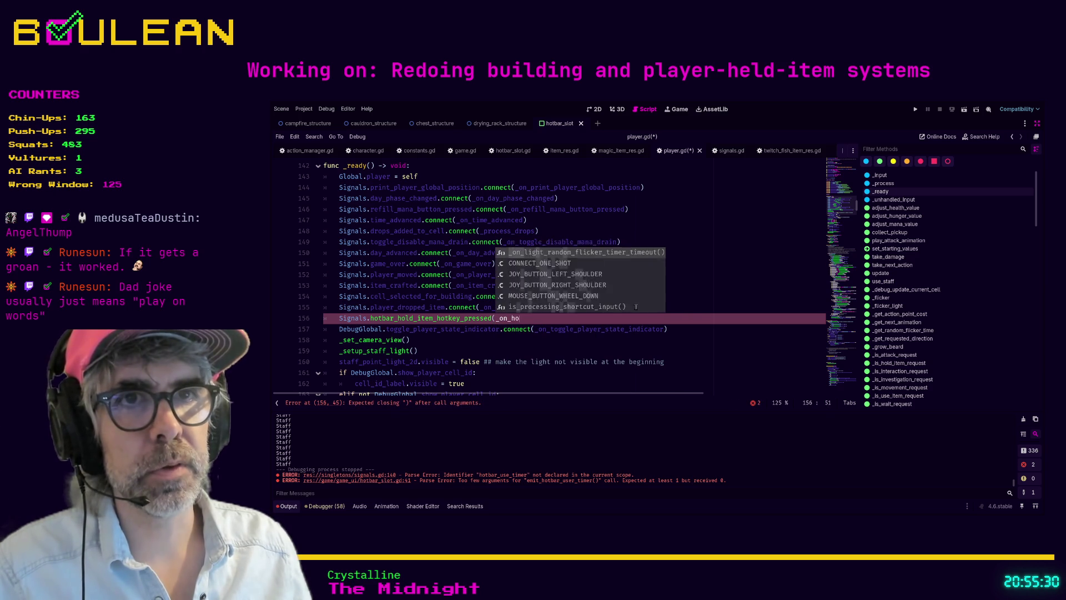
type("tbar_hold")
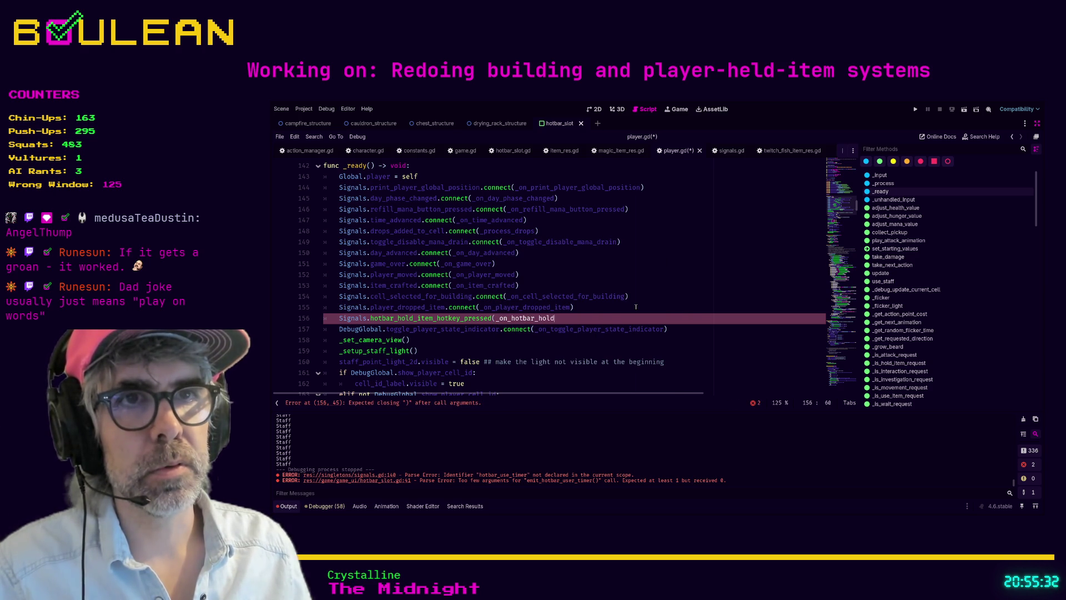
type("_item_")
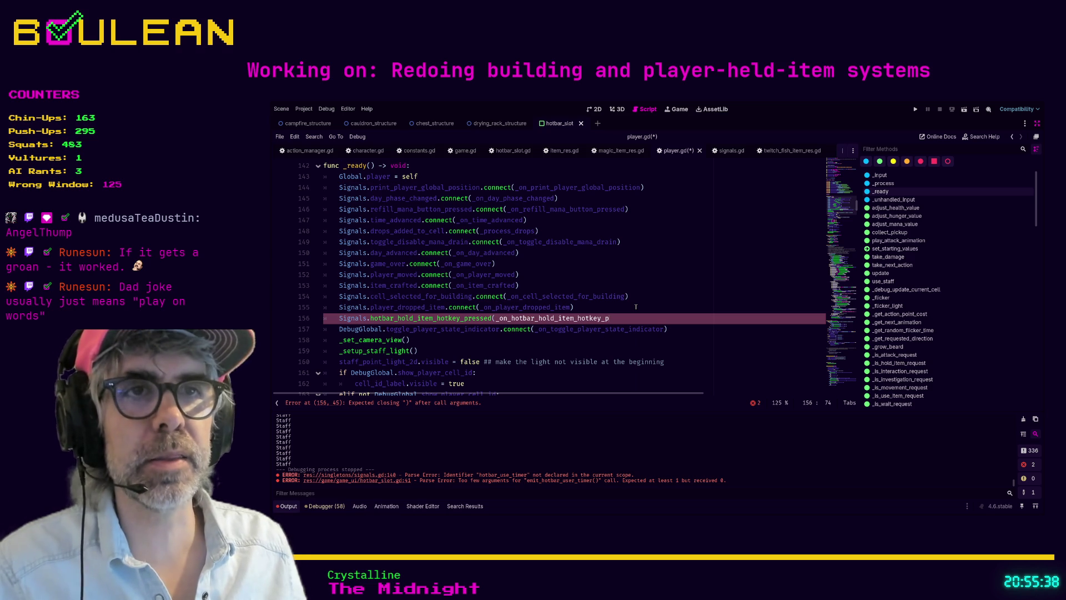
key("ctrl+k")
- Add Signals.hotbar_use_timer_complete(_on_hotbar_use_timer_complete) on a new line below
key("Return")
type("Signals.")
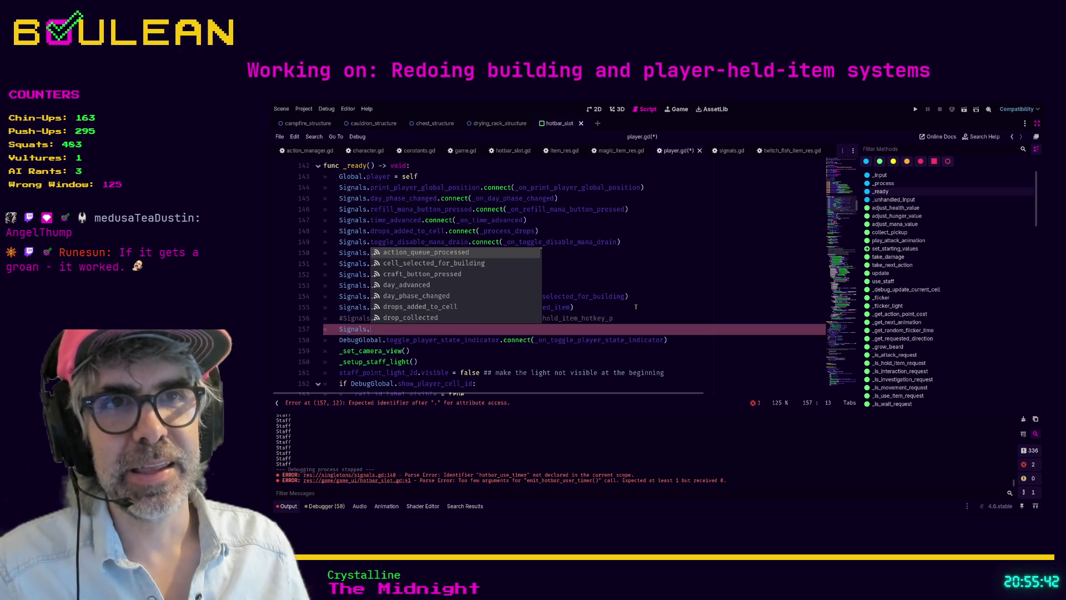
type("ho")
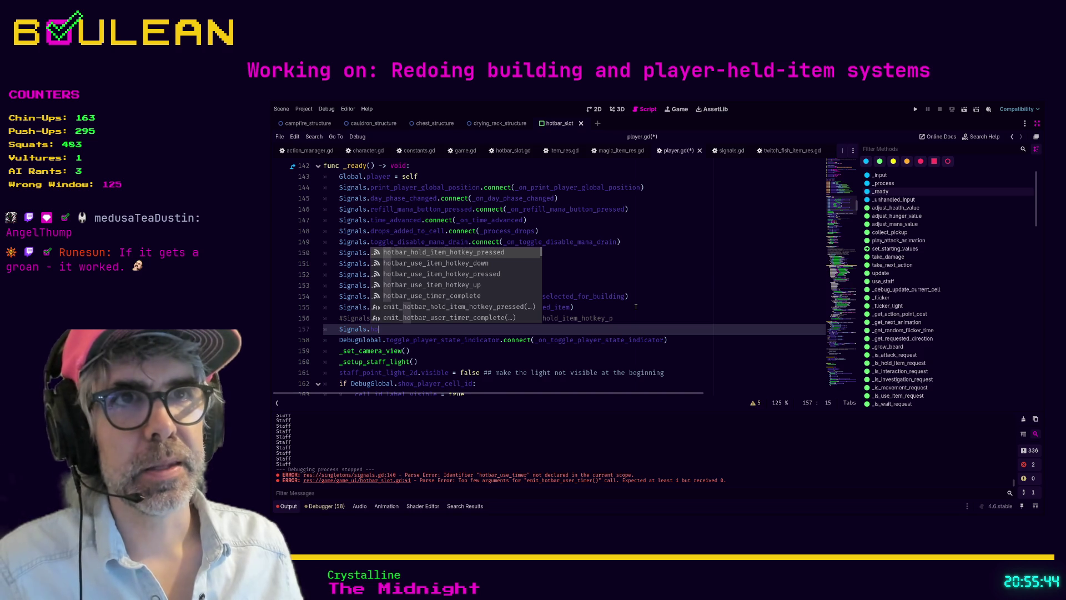
key("Down")
key("Down")
key("Down")
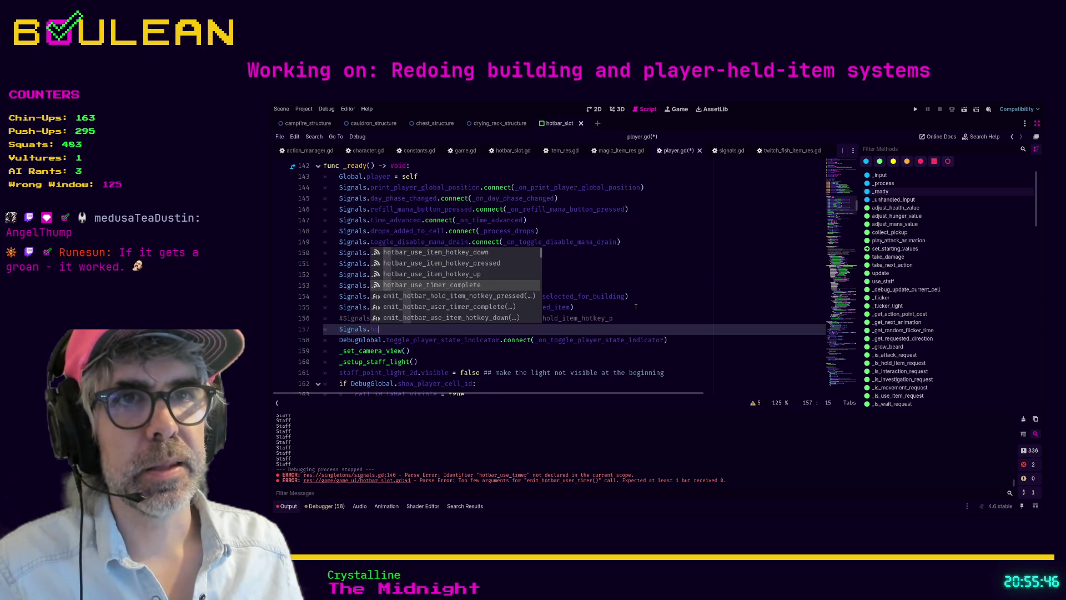
key("Return")
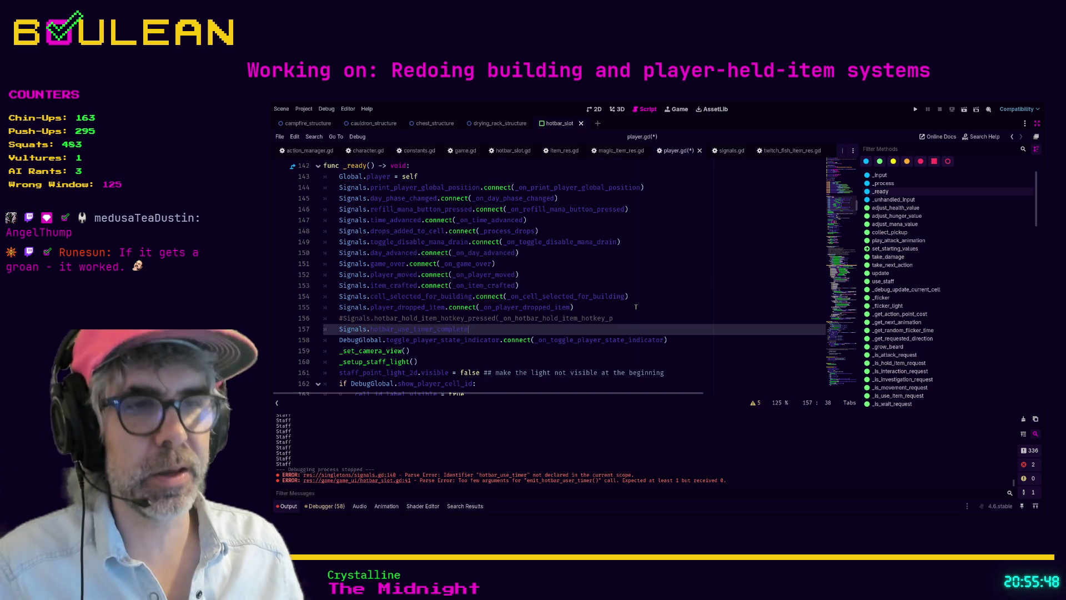
type("(")
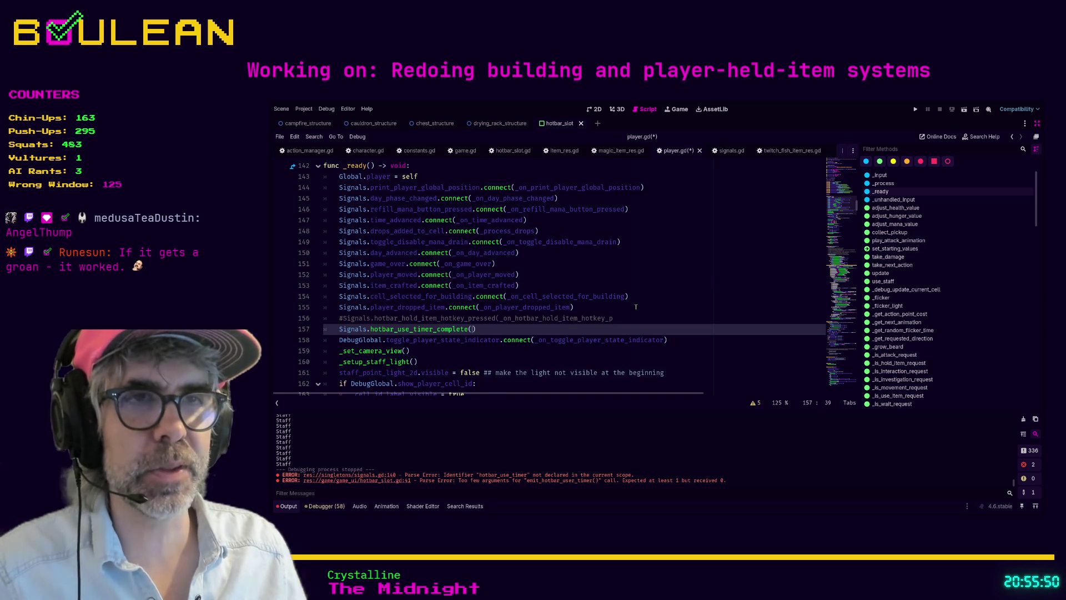
type("_on_")
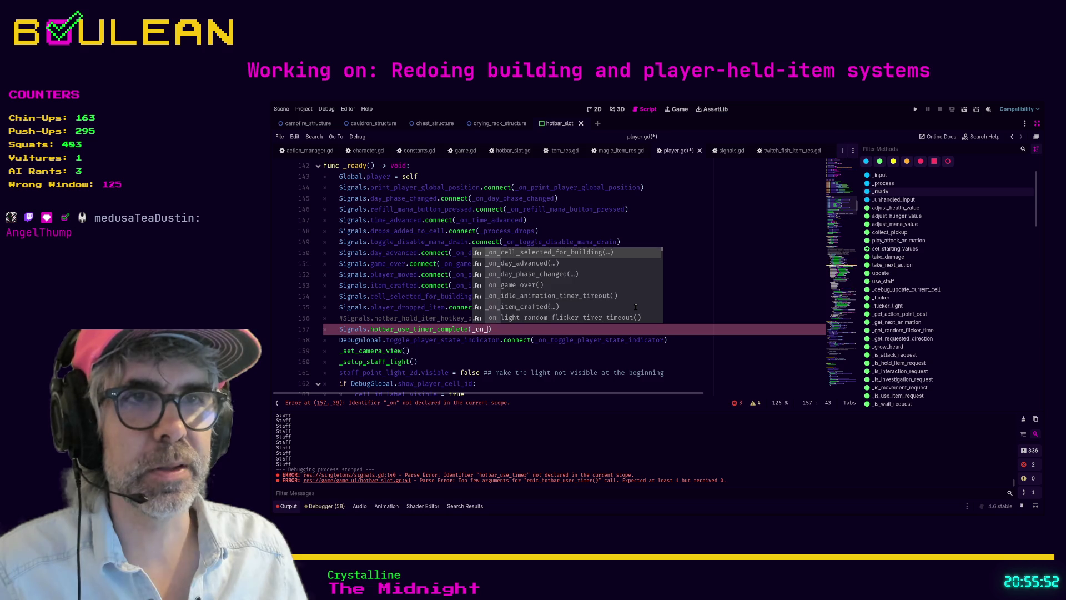
type("hotbar_use_timer_complete")
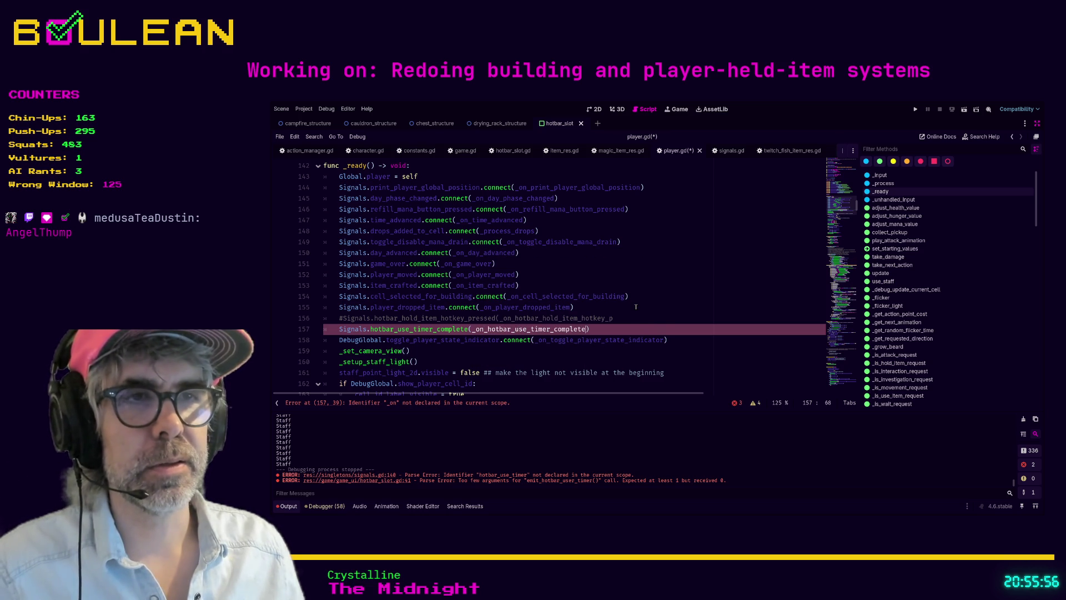
- Delete the commented-out hotkey connection line and copy the name _on_hotbar_use_timer_complete
left_click(632, 315)
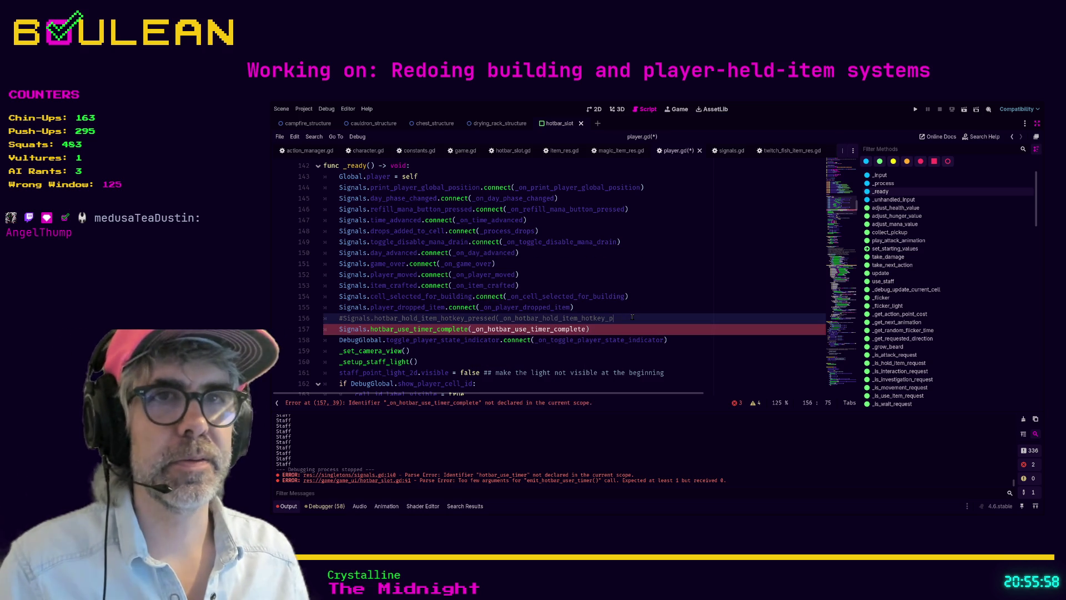
key("shift+Home")
key("shift+Home")
key("BackSpace")
key("BackSpace")
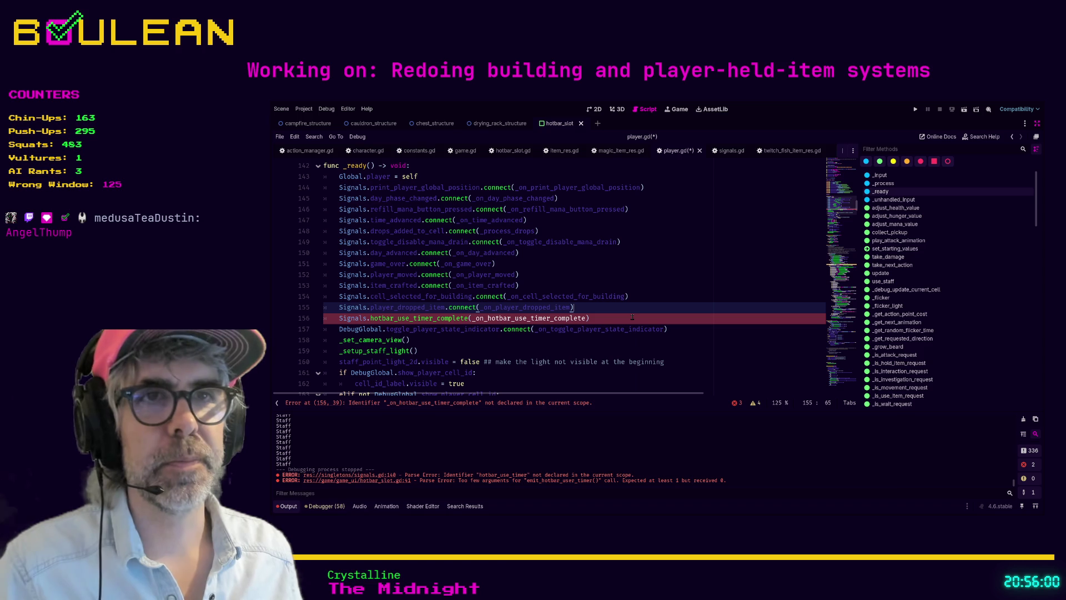
double_click(513, 317)
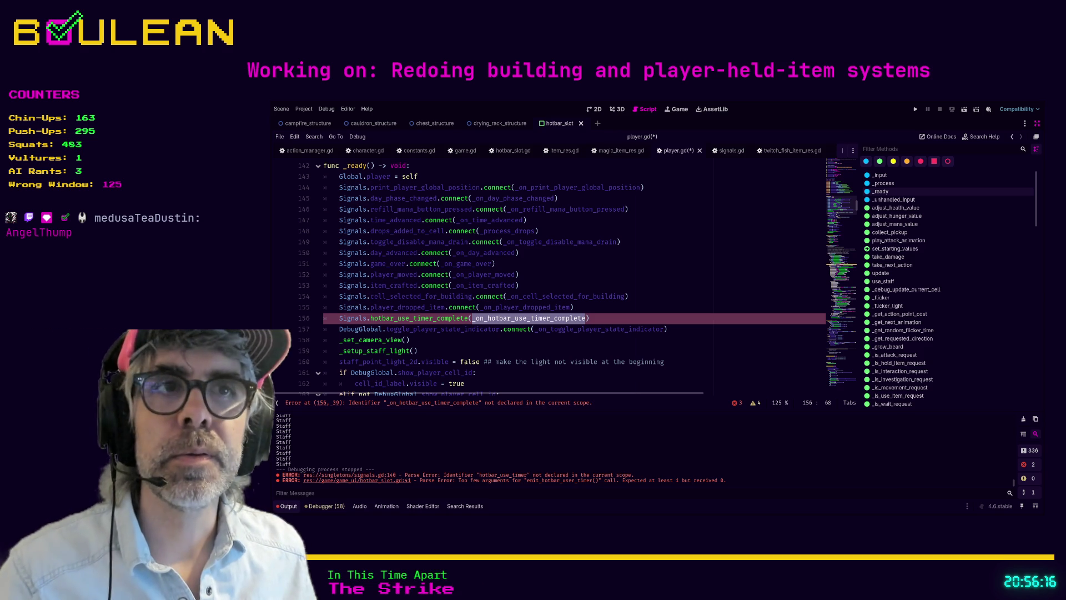
left_click(605, 317)
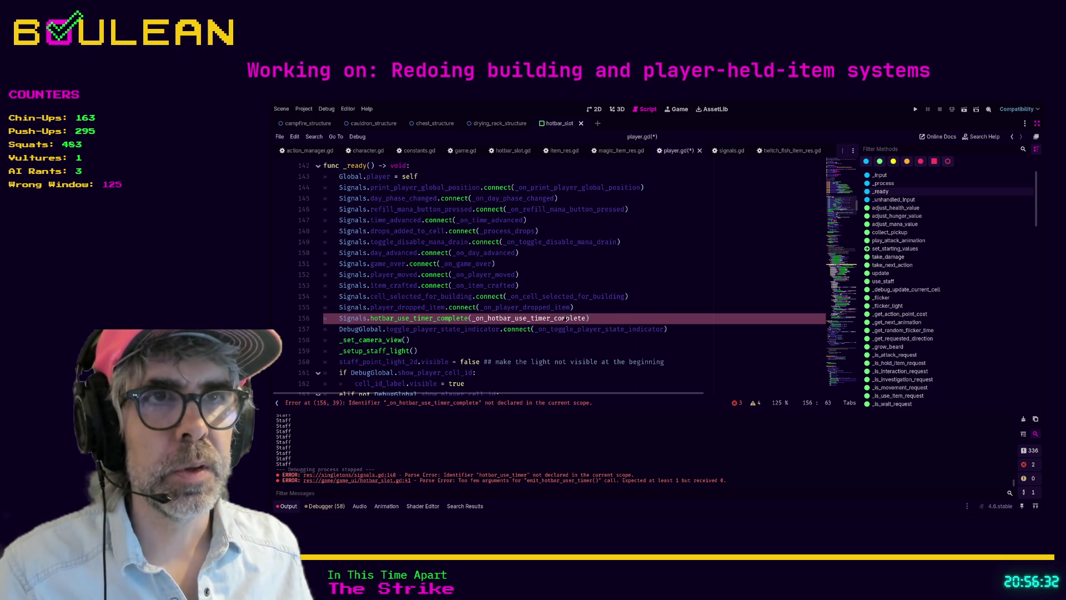
double_click(565, 319)
key("ctrl+c")
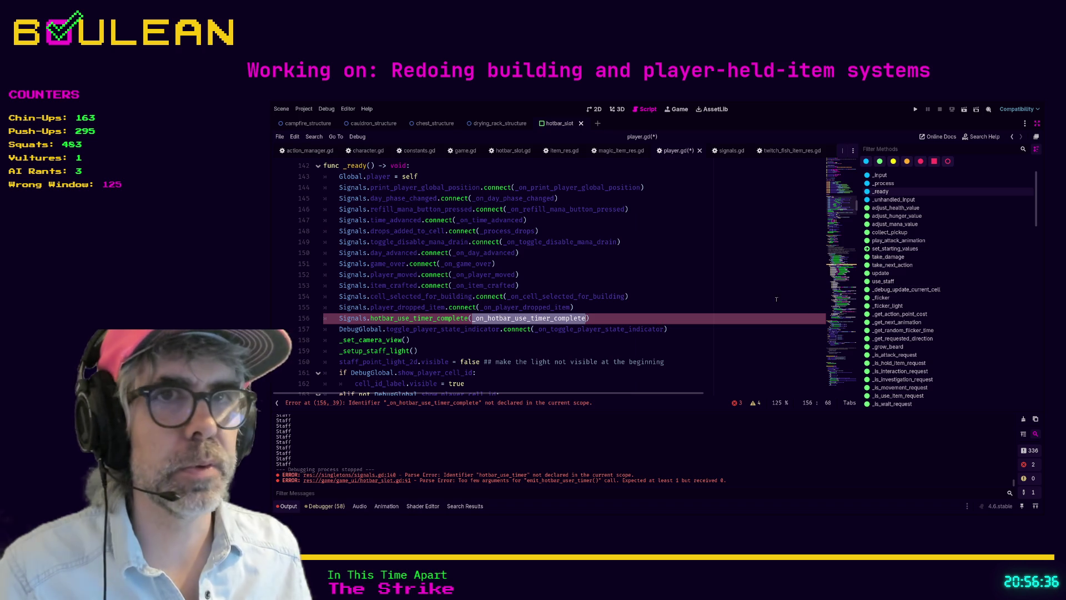
scroll(629, 331, "down", 19)
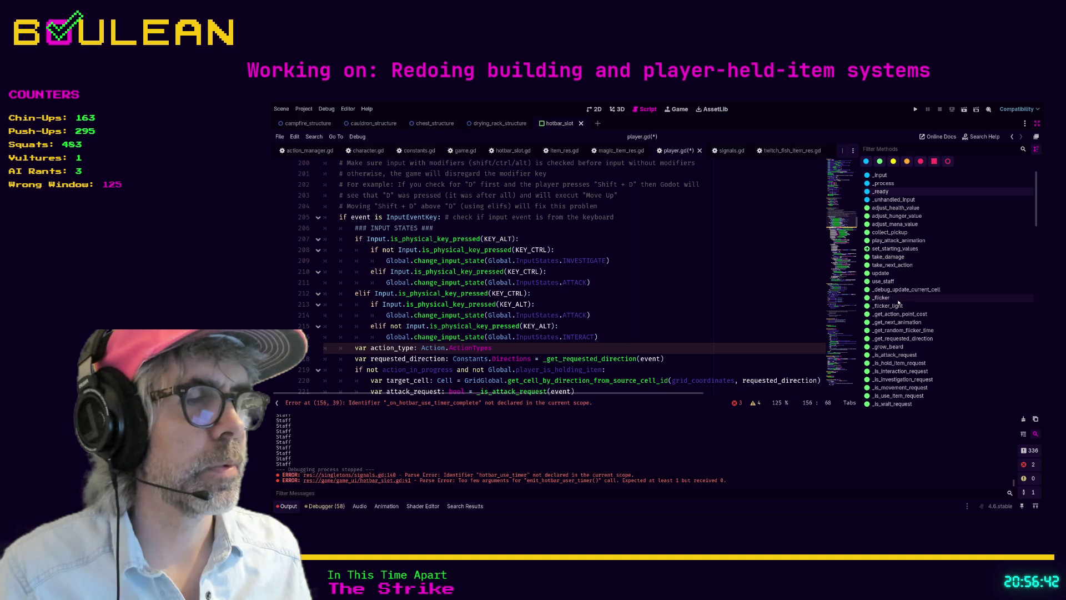
- Below _on_cell_selected_for_building, write func _on_hotbar_use_timer_complete(item: ItemRes) -> void:
scroll(906, 315, "down", 2)
left_click(905, 315)
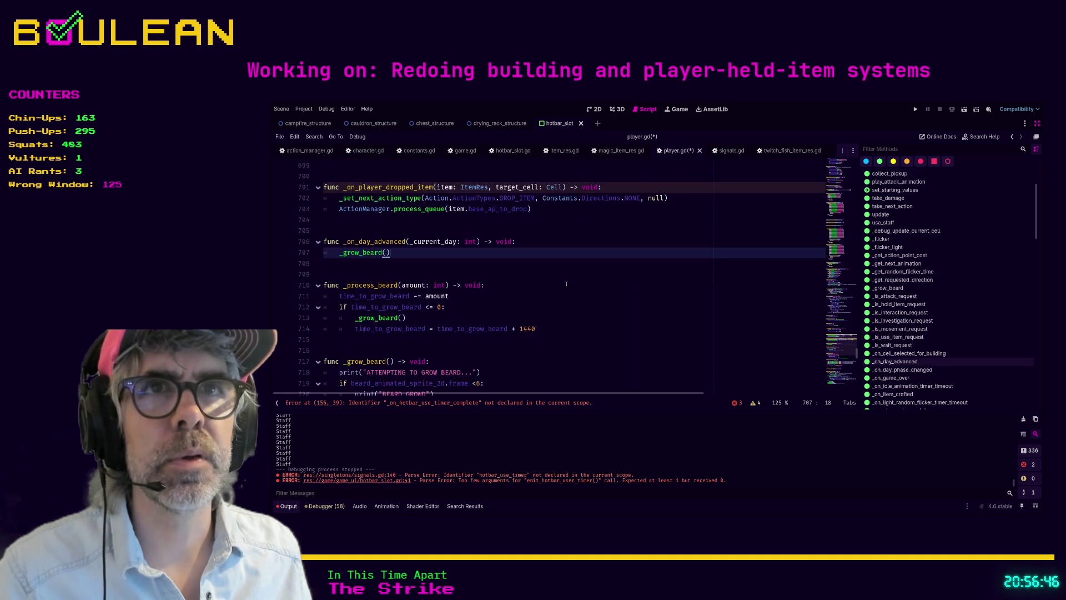
scroll(390, 296, "up", 3)
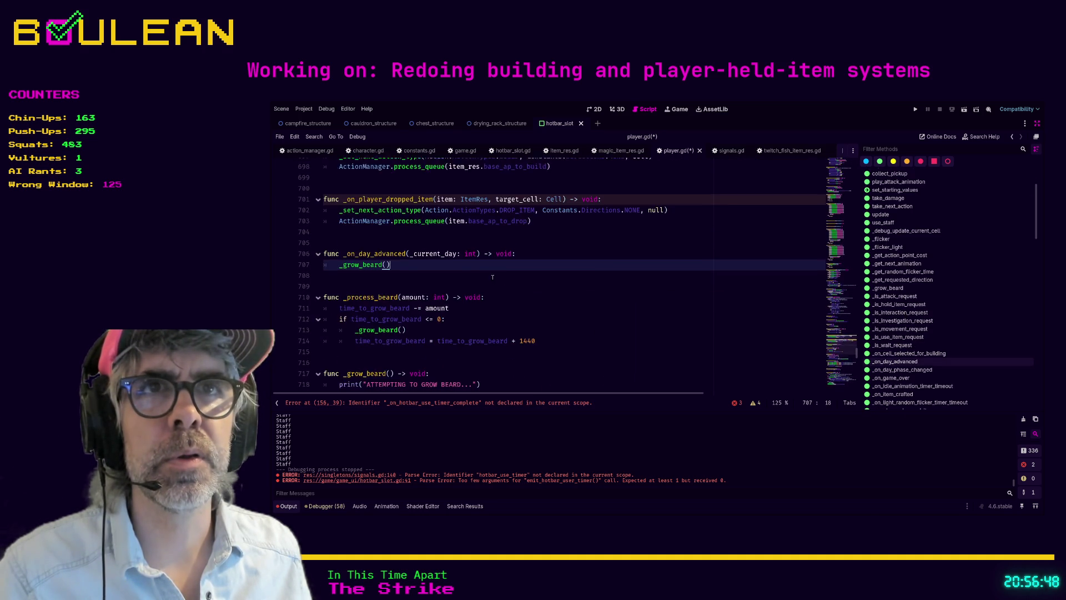
left_click(390, 296)
key("Return")
key("Return")
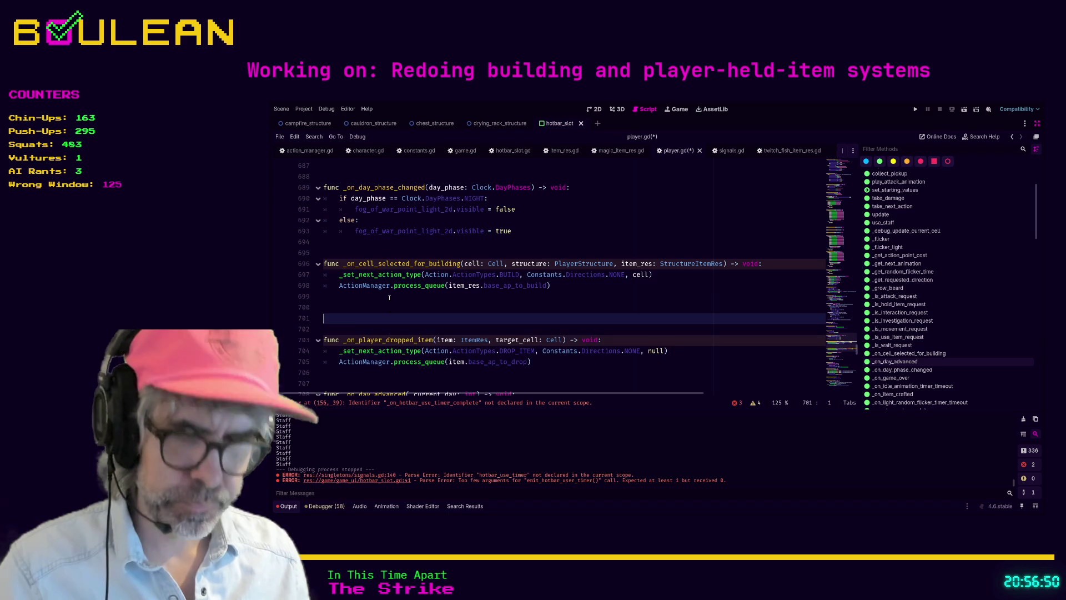
key("Up")
key("ctrl+v")
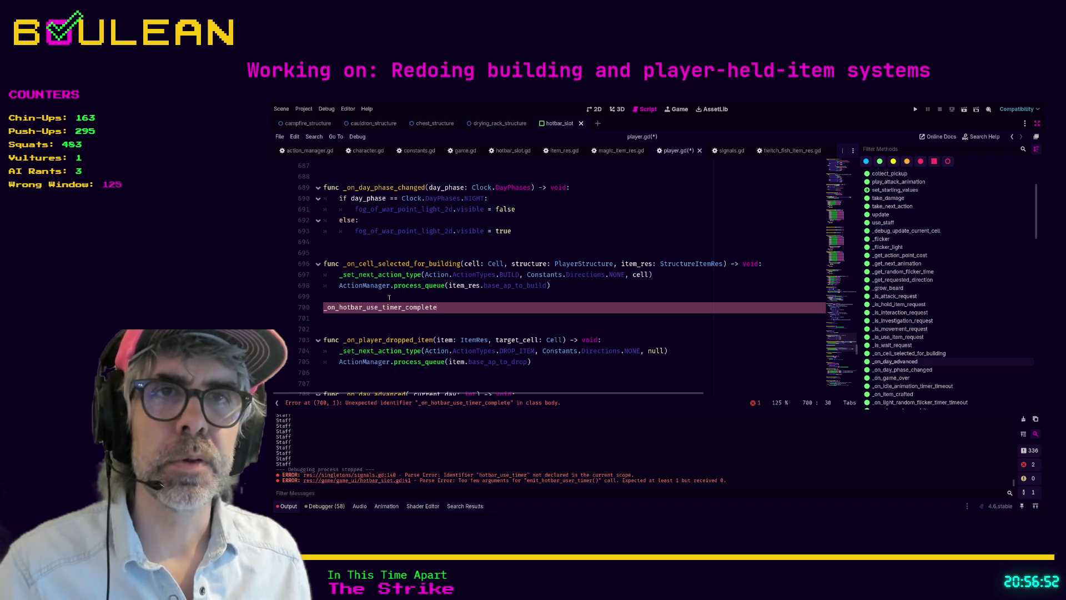
type("func")
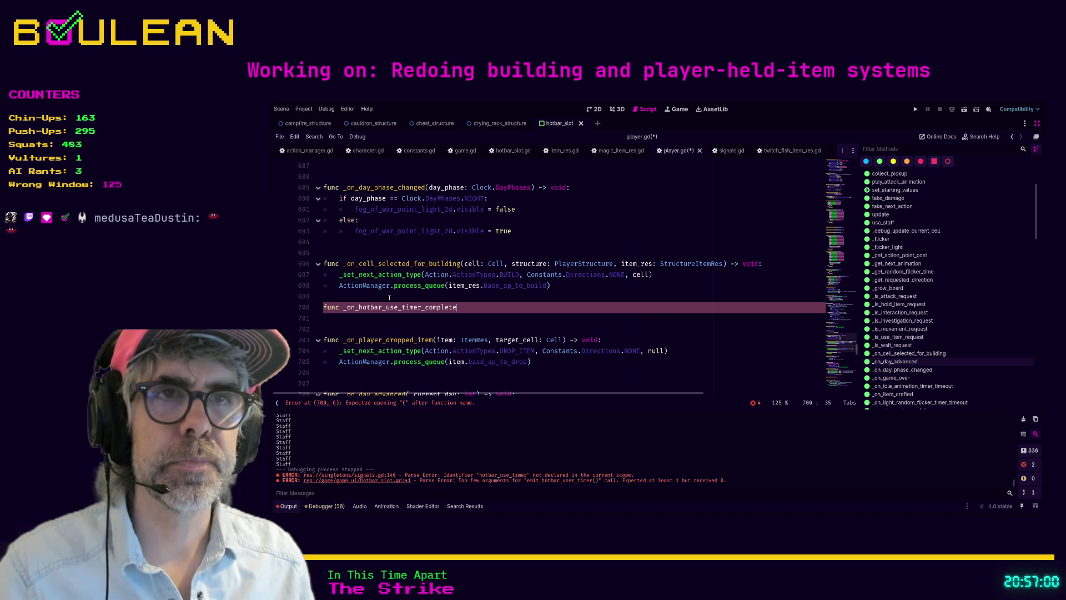
type("(item_")
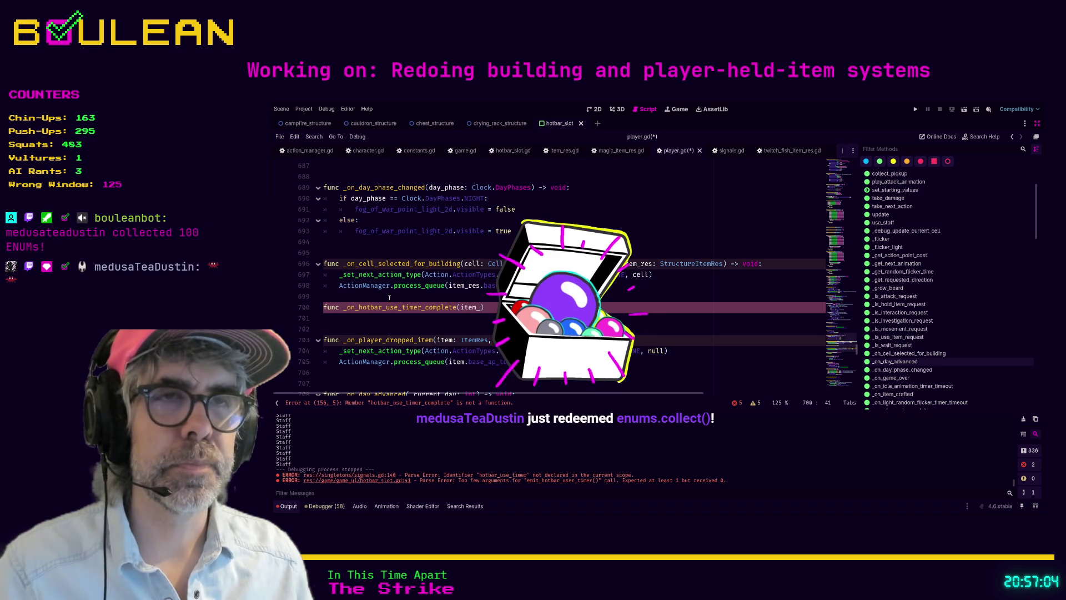
type("m: ItemRes")
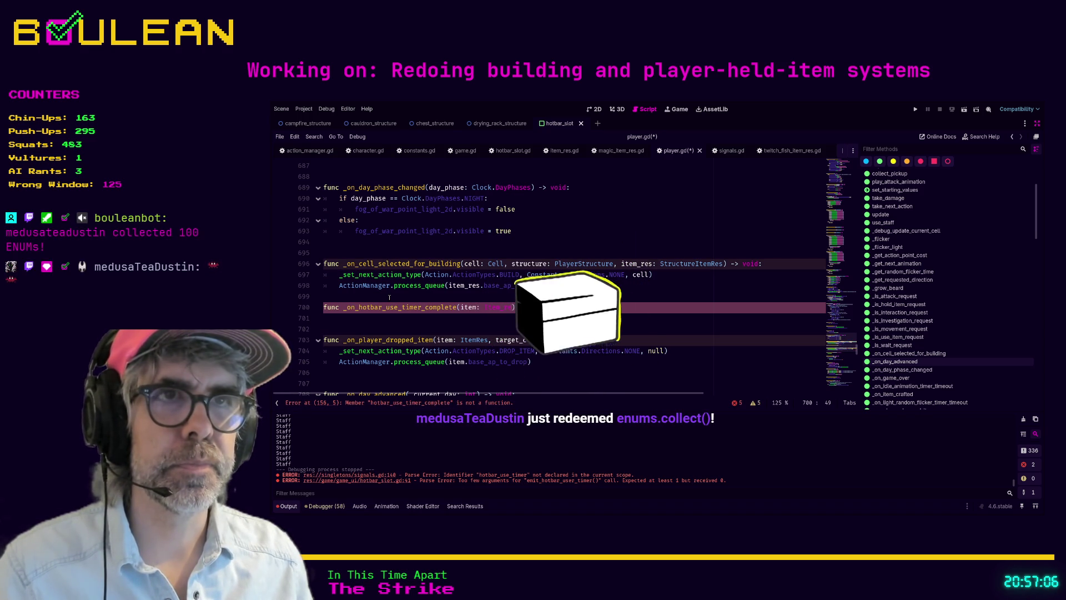
type(")")
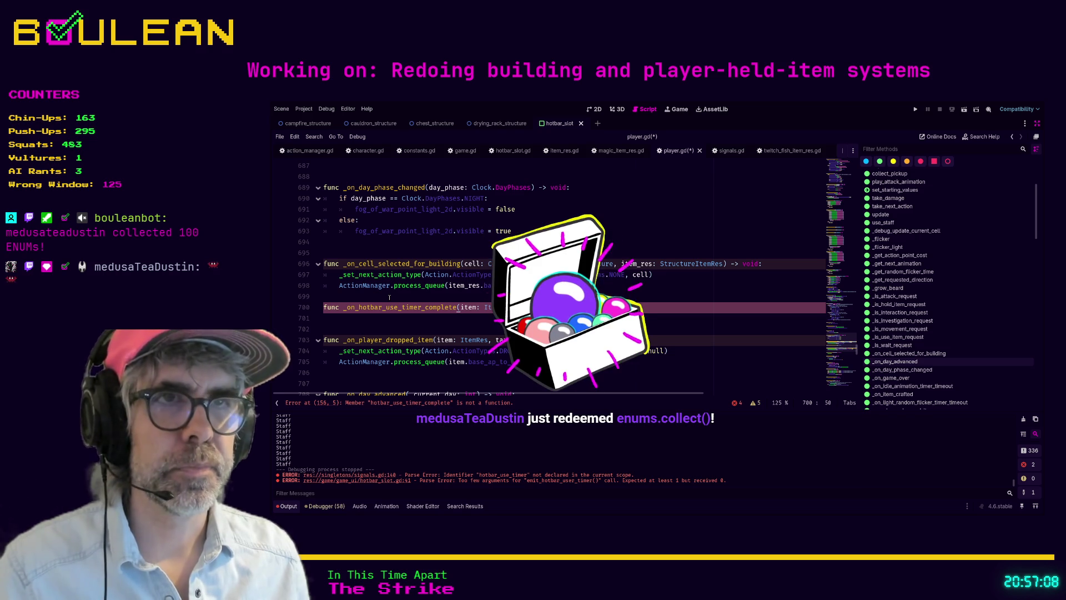
type(" -> void")
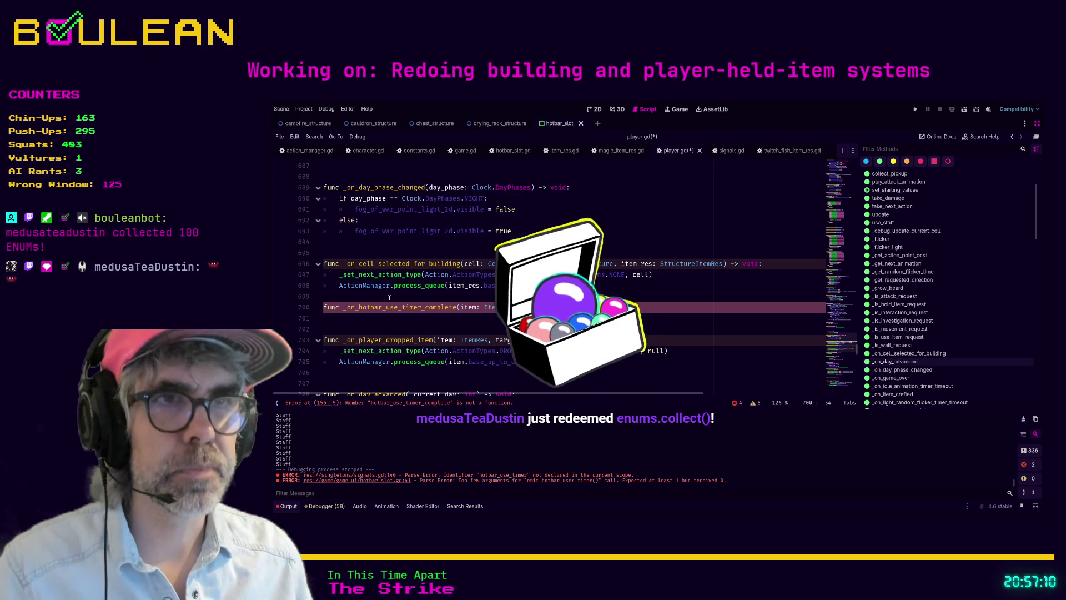
type(":")
key("Return")
- Give the handler a pass body, space it from the previous function, and replace pass with item.use
type("pass")
key("Up")
key("Up")
key("Up")
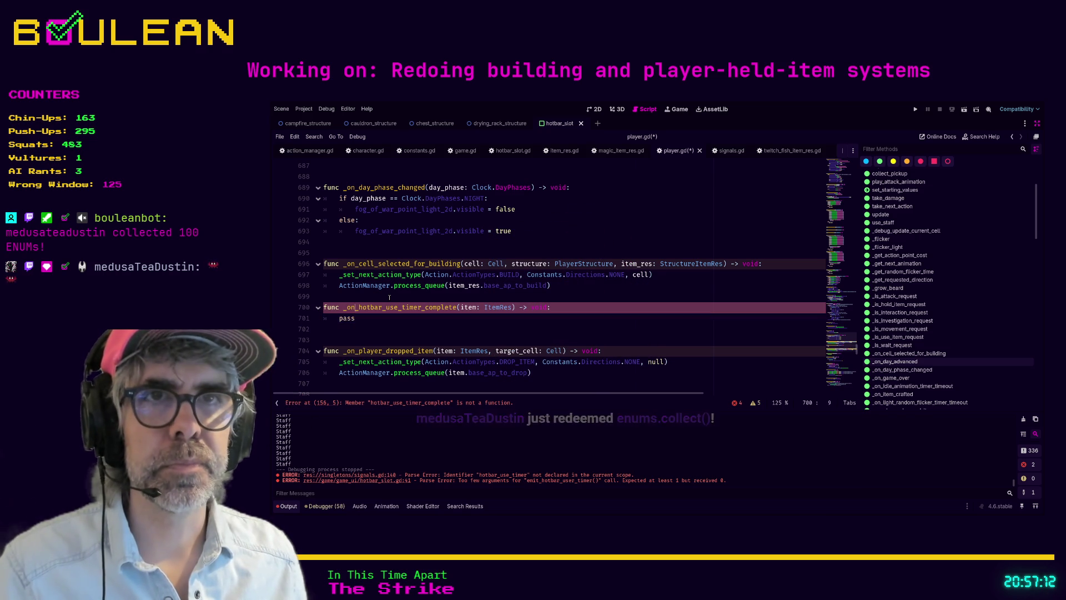
key("Down")
key("Return")
key("Down")
key("Down")
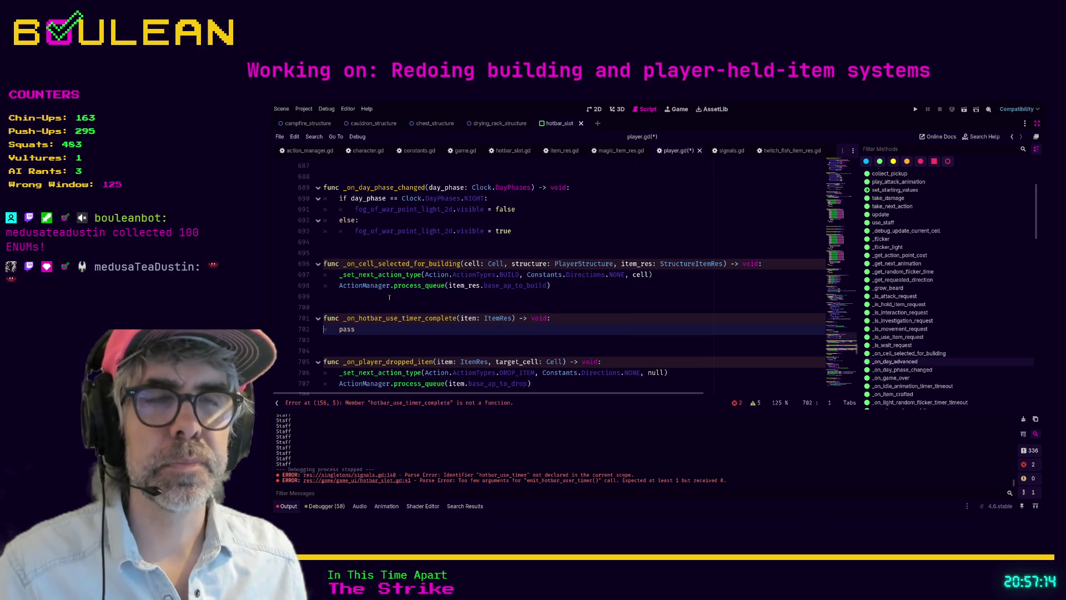
key("End")
key("shift+Home")
type("item.use")
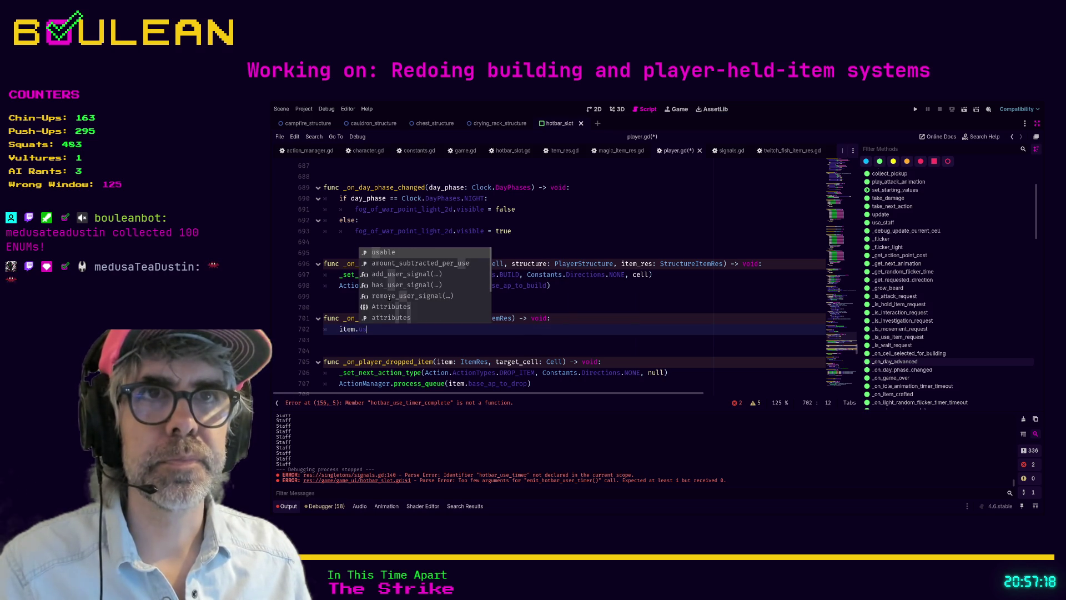
left_click(488, 341)
- Search for .use( calls, add pass below, comment out item.use, and bookmark the function line
key("ctrl+f")
type(".use")
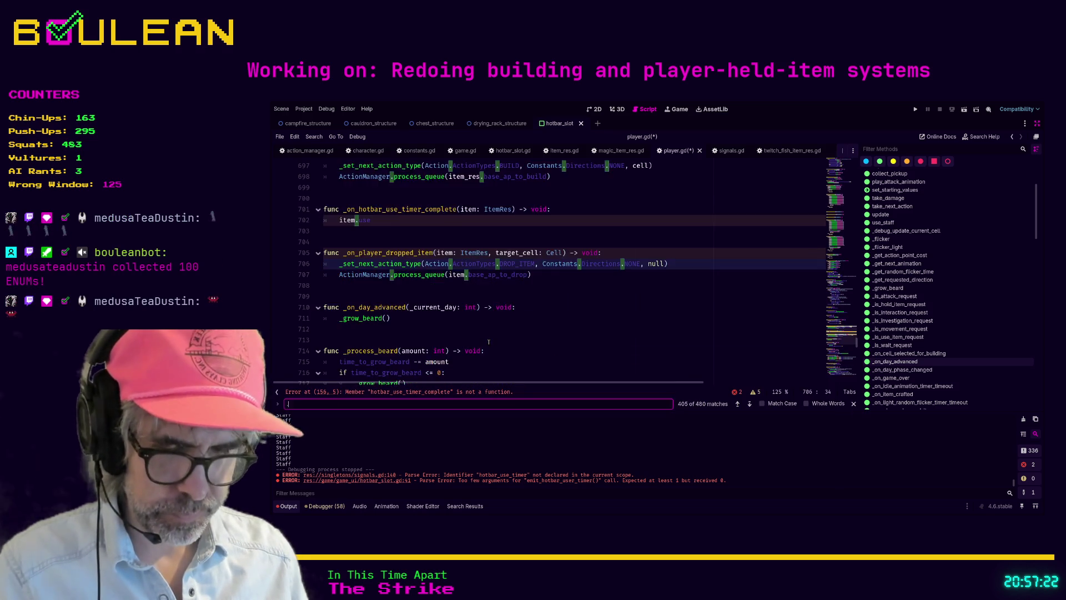
type("(")
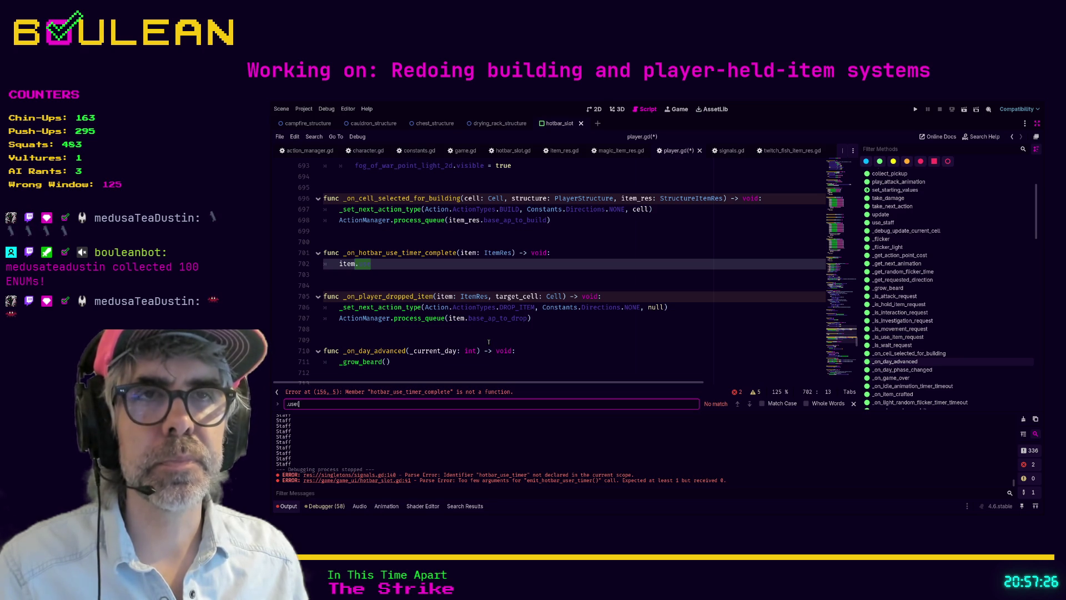
left_click(423, 259)
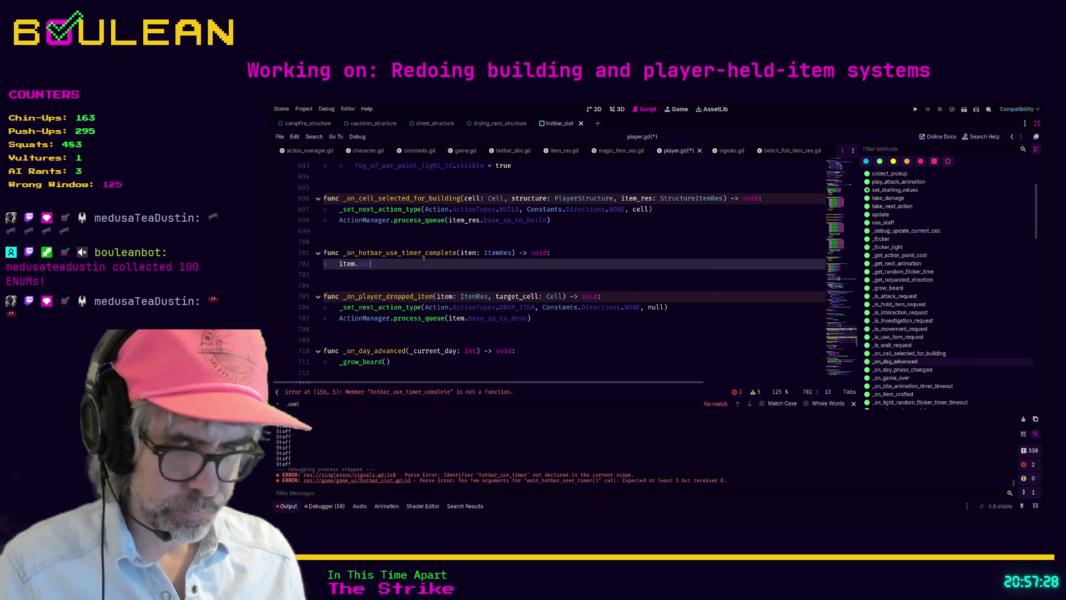
key("Return")
type("pass")
key("Up")
key("ctrl+k")
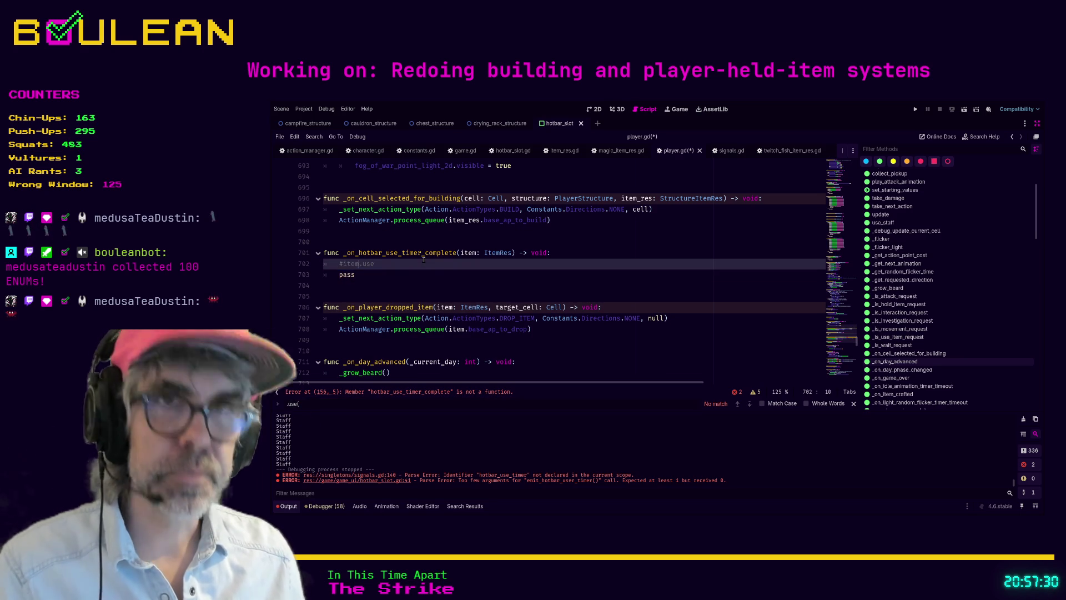
key("Up")
key("ctrl+alt+b")
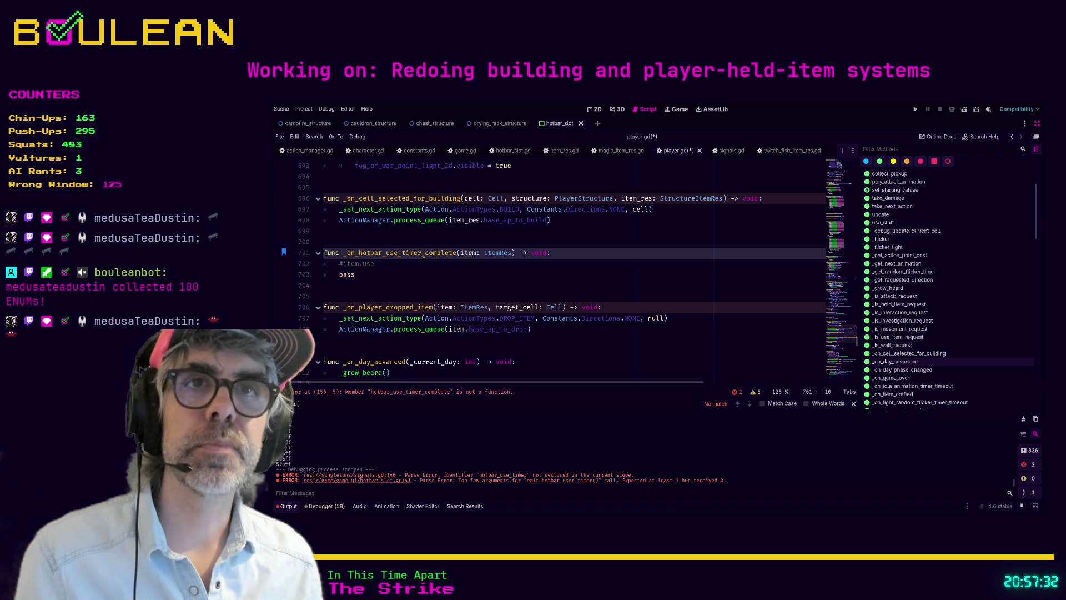